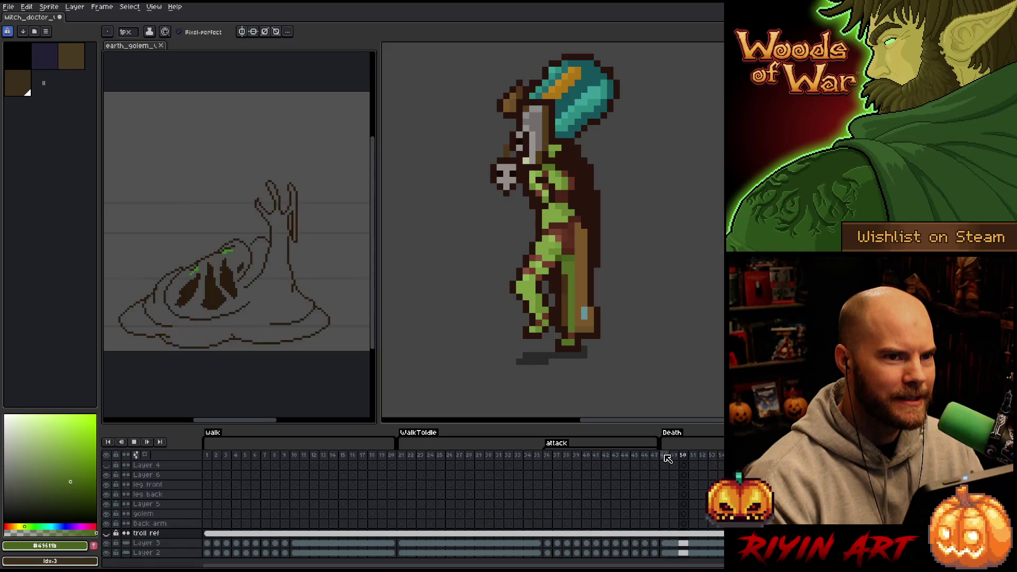
# - View frame 48 of the reference animation, then switch to the witch_doctor sprite
pyautogui.click(666, 456)
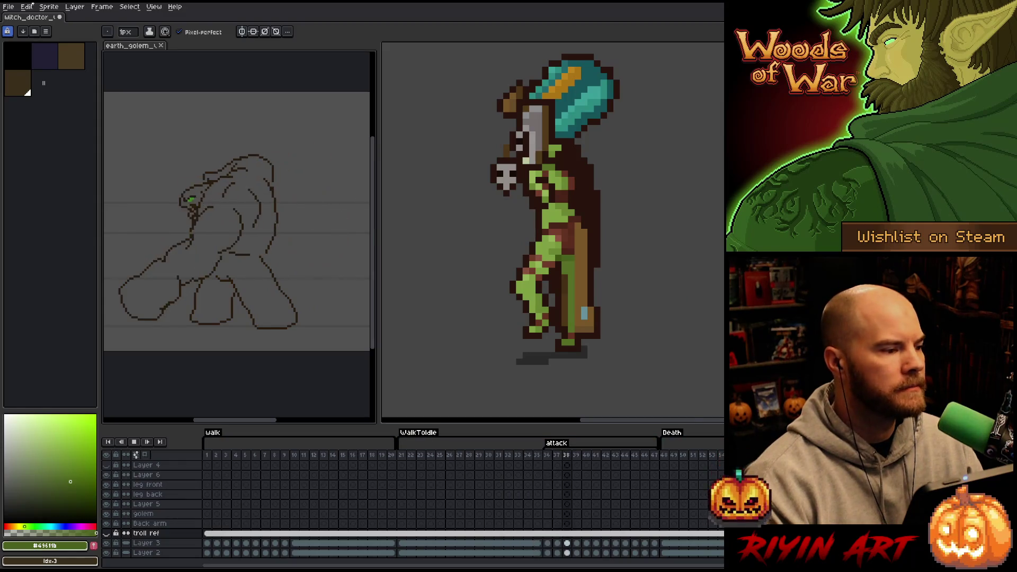
pyautogui.click(33, 17)
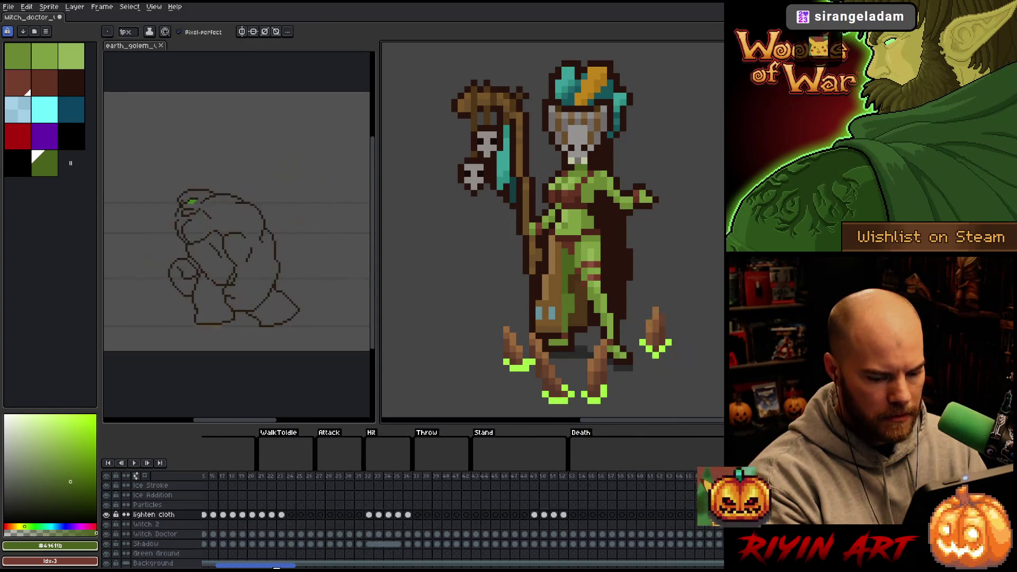
# - Paste the frame 84 cloth onto frame 85, nudge it up one pixel and commit it
pyautogui.click(296, 516)
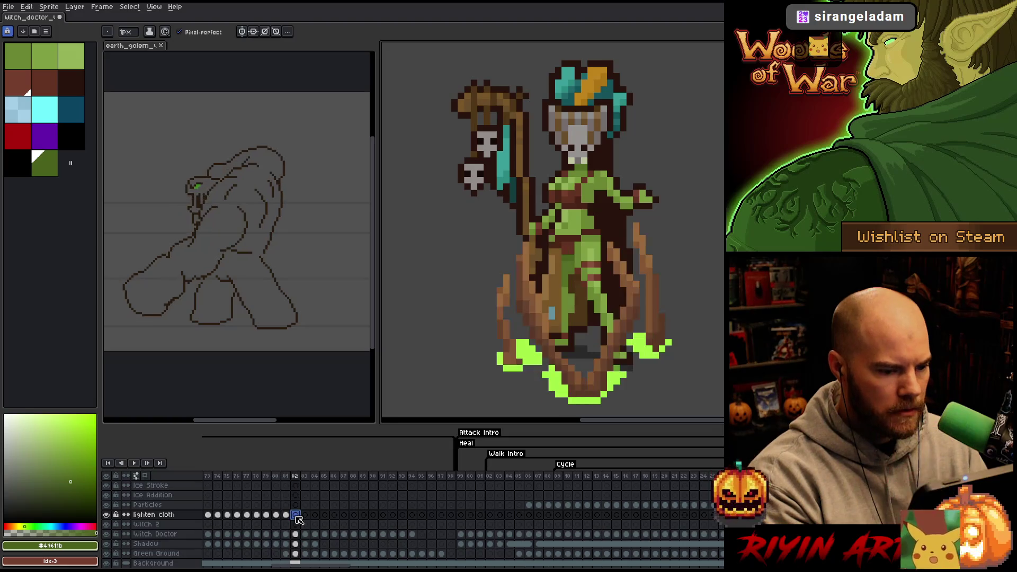
pyautogui.click(307, 516)
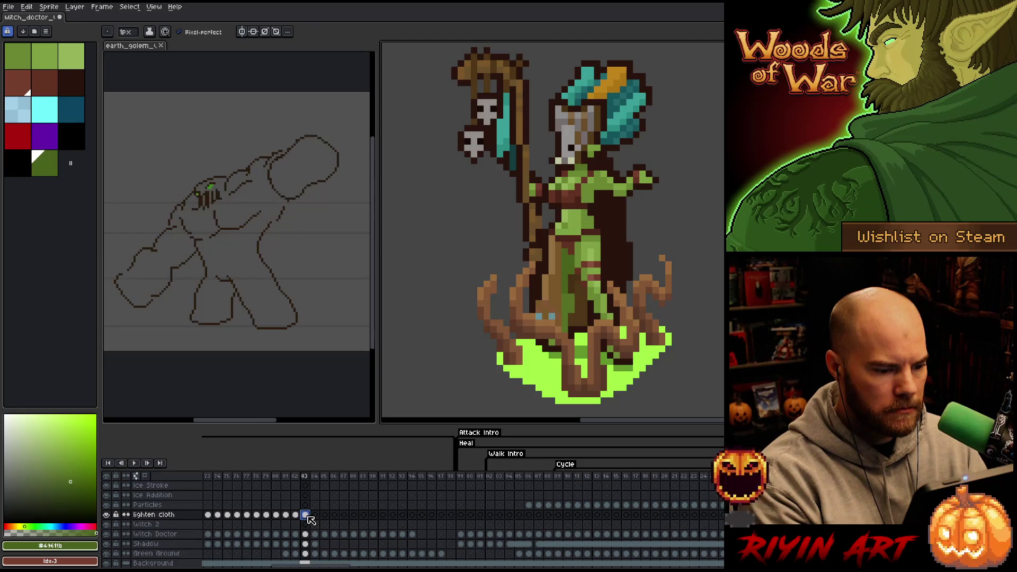
pyautogui.click(315, 516)
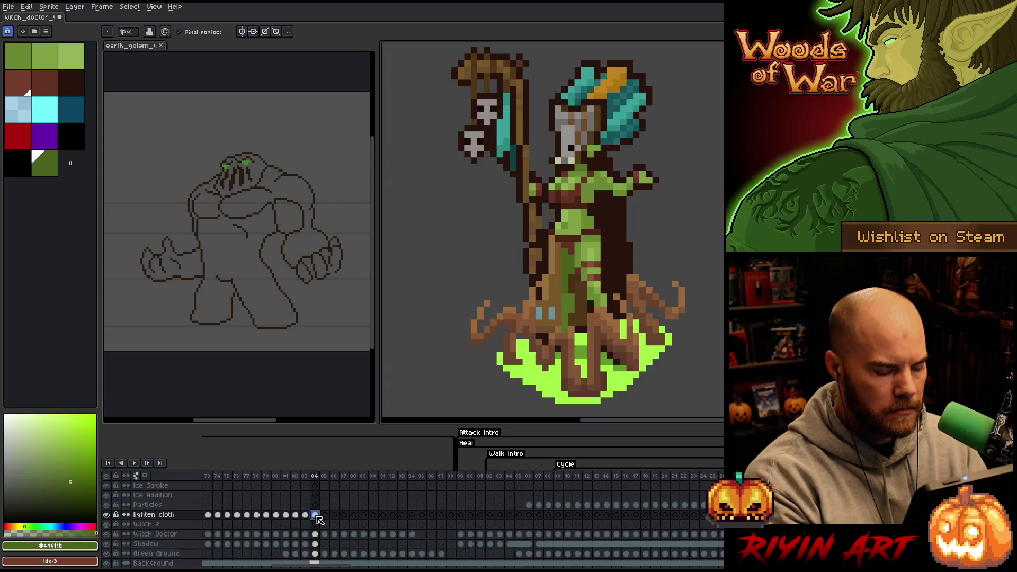
pyautogui.press('b')
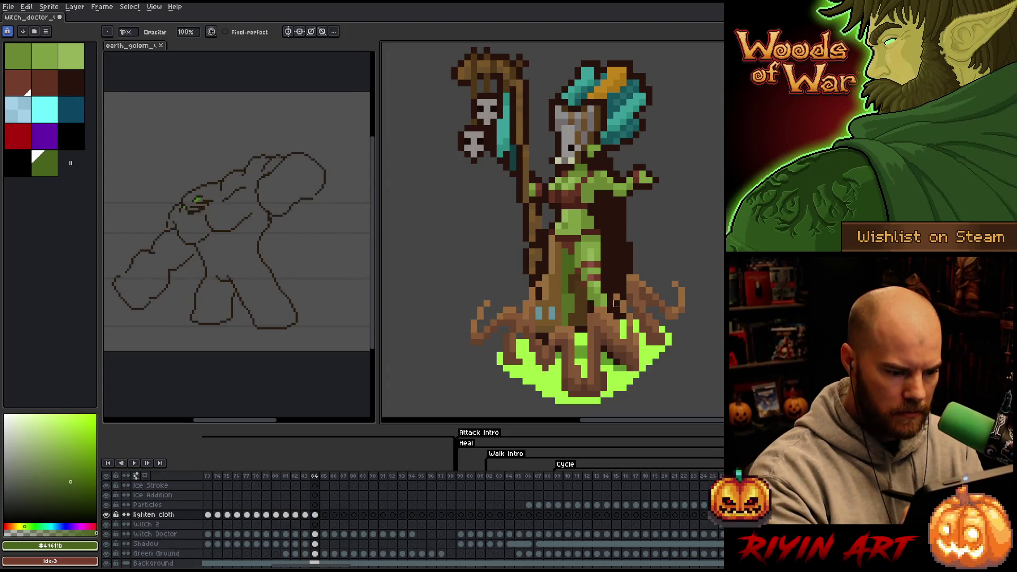
pyautogui.click(315, 515)
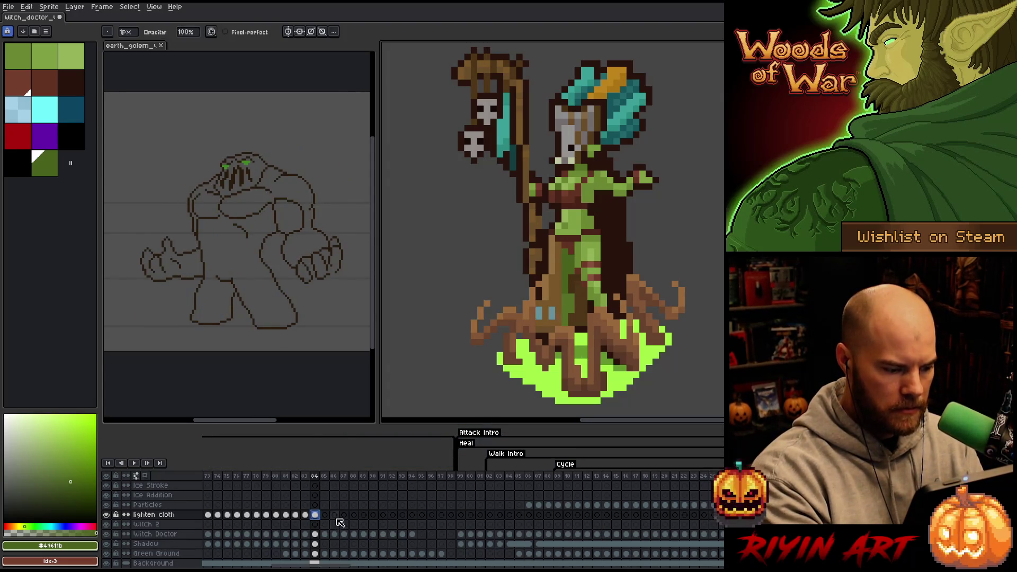
pyautogui.click(325, 515)
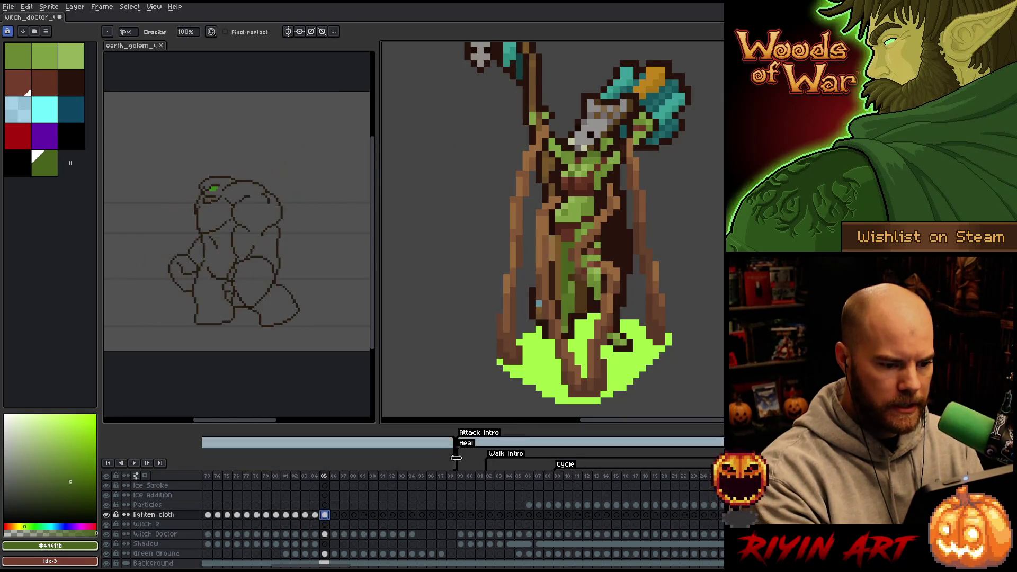
pyautogui.hotkey('ctrl', 'v')
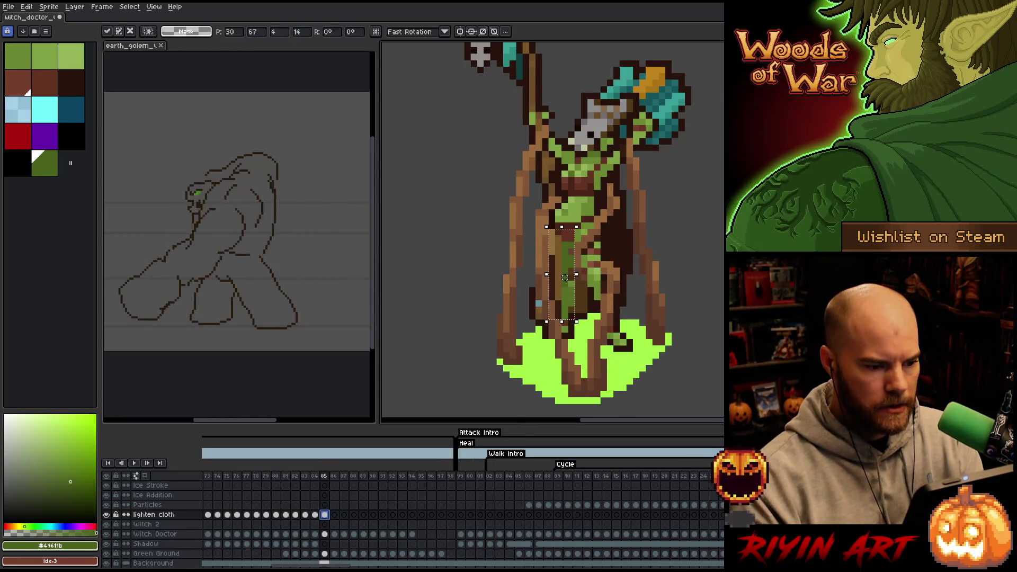
pyautogui.moveTo(565, 277); pyautogui.dragTo(565, 271)
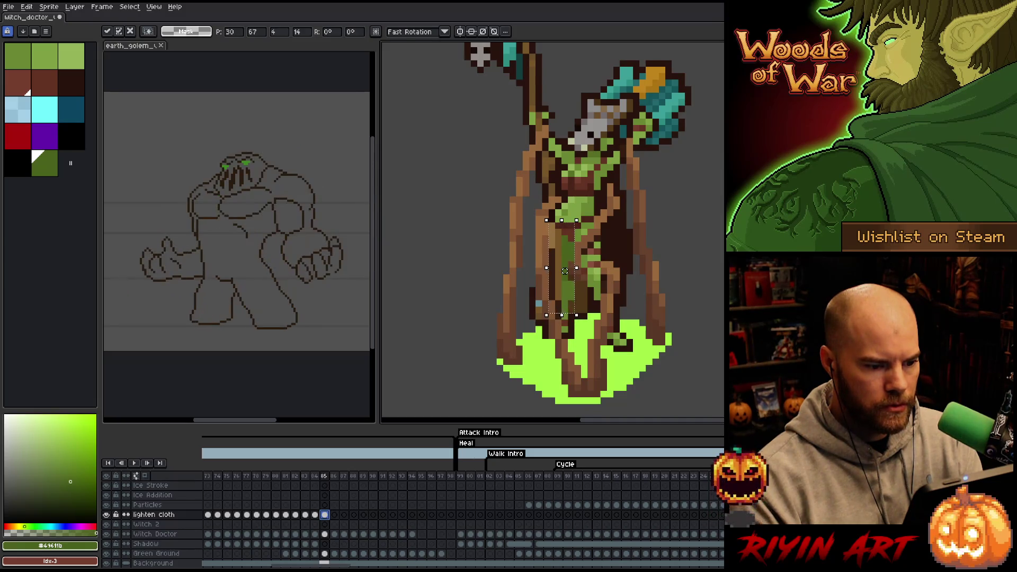
pyautogui.press('Return')
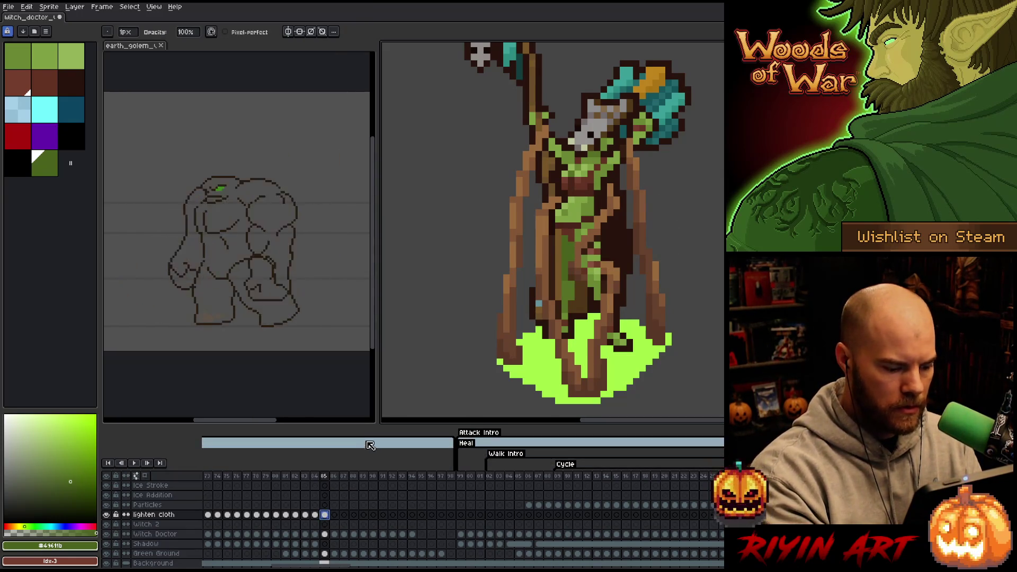
# - Paste the cloth onto frame 86 and move it up onto the robe
pyautogui.click(334, 514)
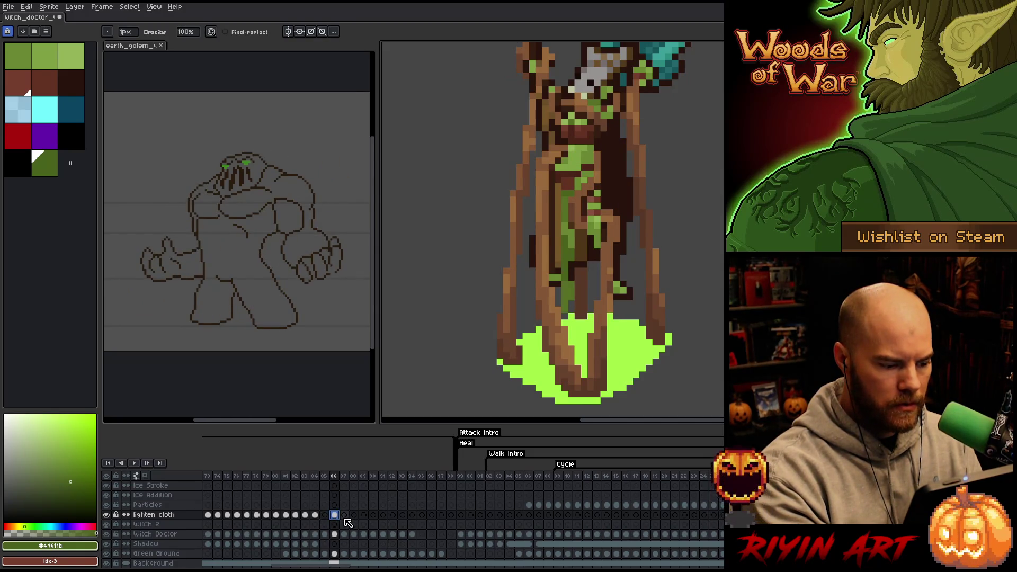
pyautogui.click(325, 515)
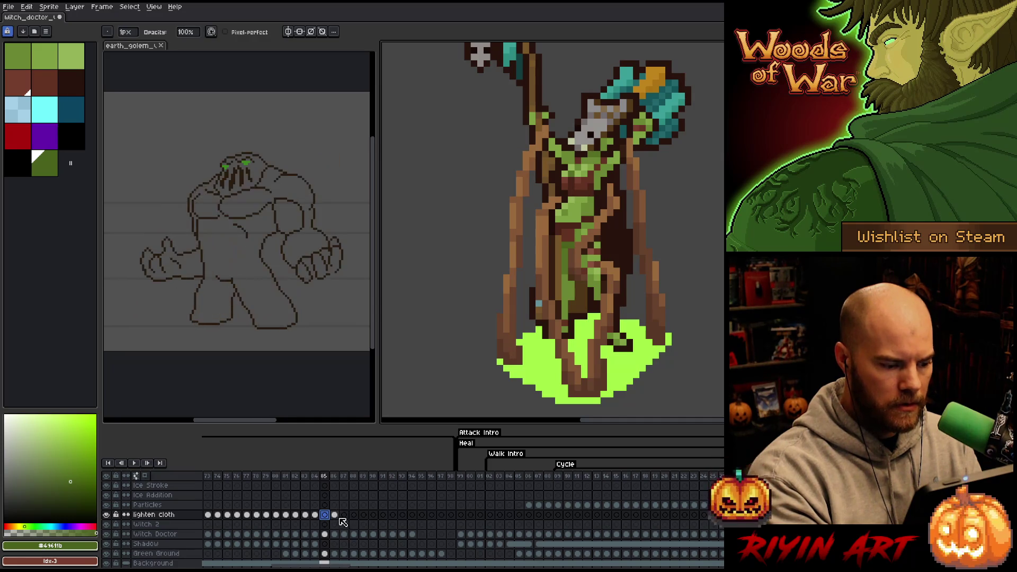
pyautogui.click(335, 516)
pyautogui.hotkey('ctrl', 'v')
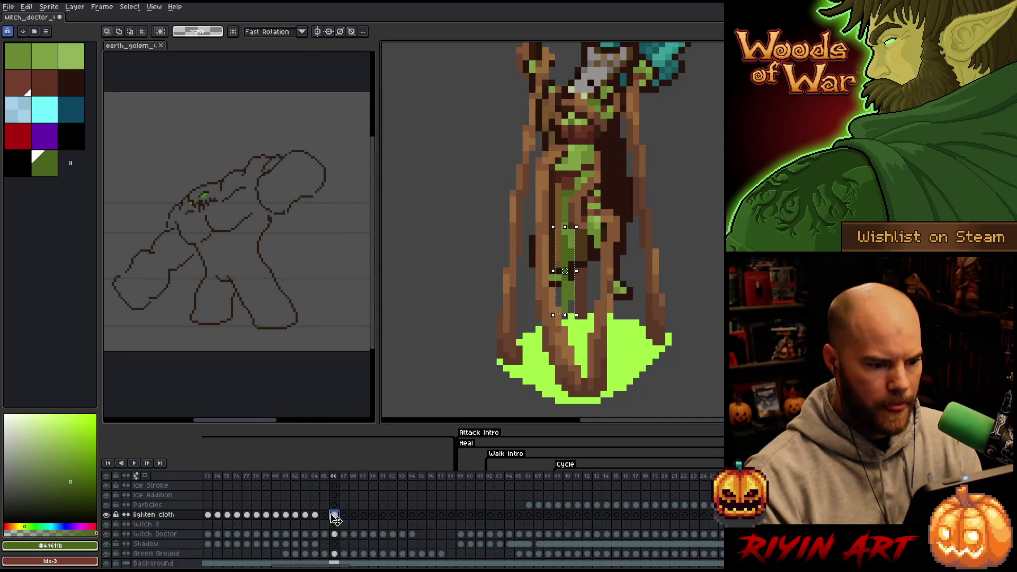
pyautogui.moveTo(565, 271); pyautogui.dragTo(565, 239)
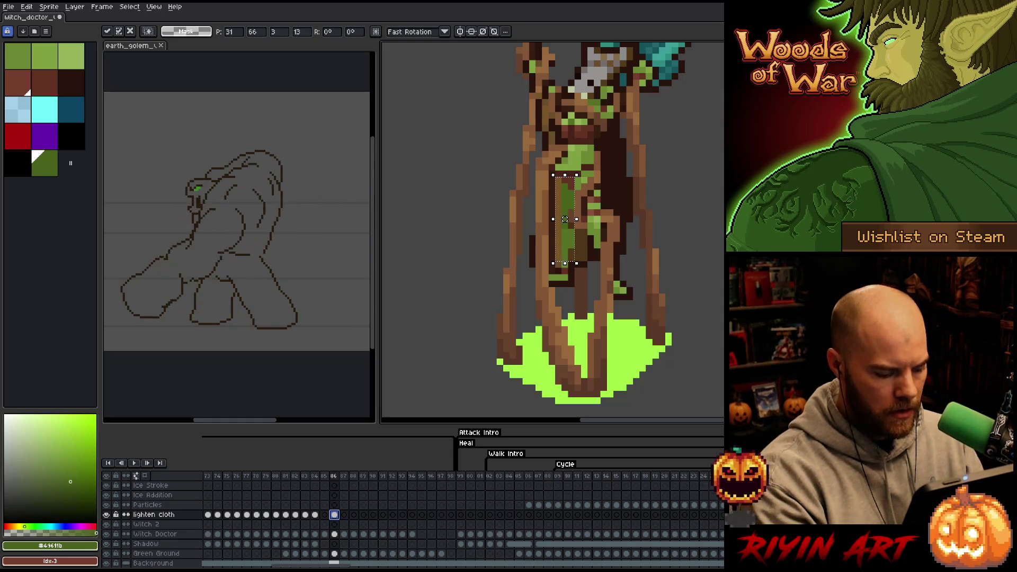
# - Reposition the cloth on frames 85 through 87, lowering it and then raising it onto the robe
pyautogui.click(325, 515)
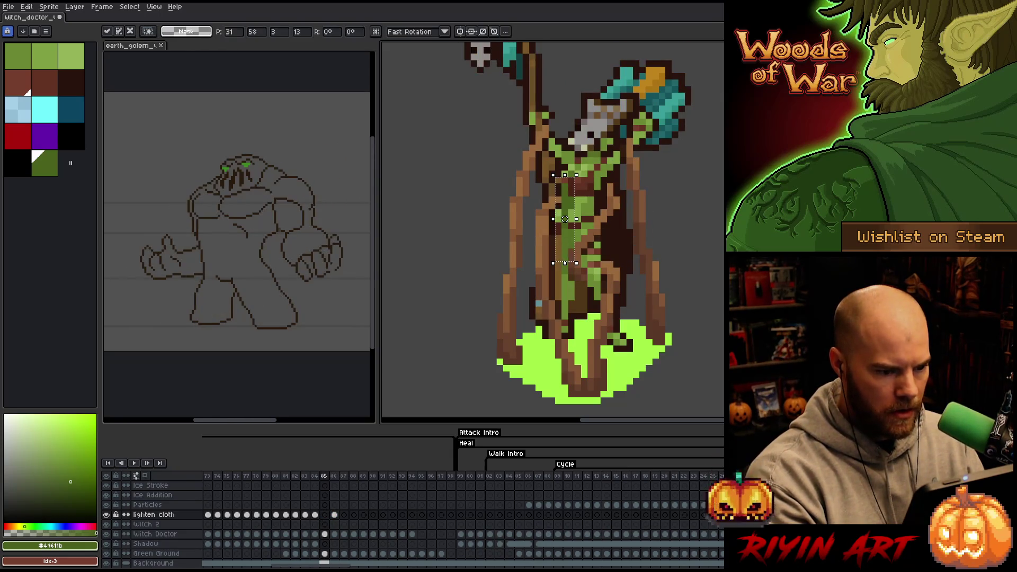
pyautogui.press('Return')
pyautogui.moveTo(564, 219); pyautogui.dragTo(565, 271)
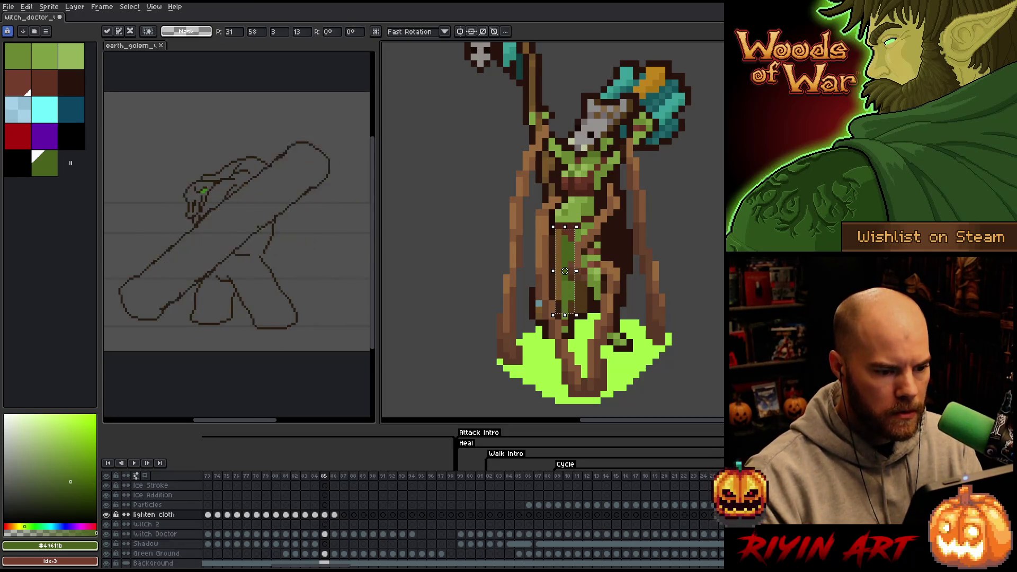
pyautogui.press('.')
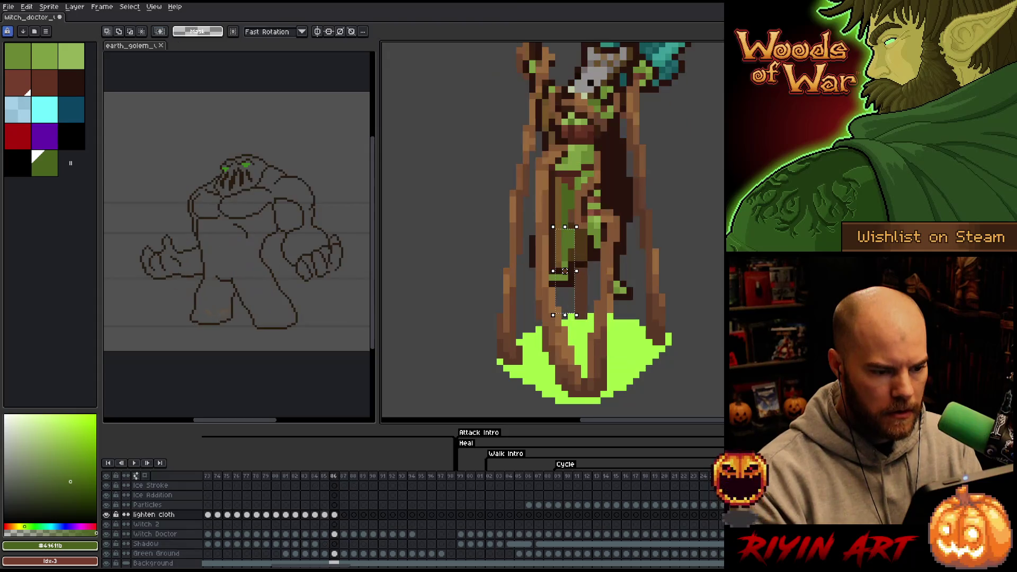
pyautogui.press('.')
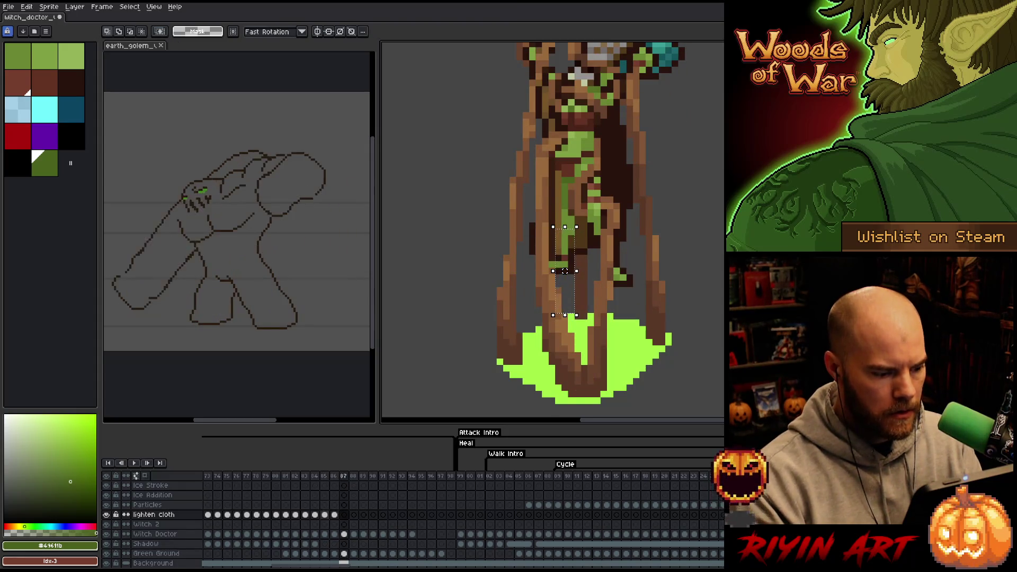
pyautogui.moveTo(565, 271); pyautogui.dragTo(565, 219)
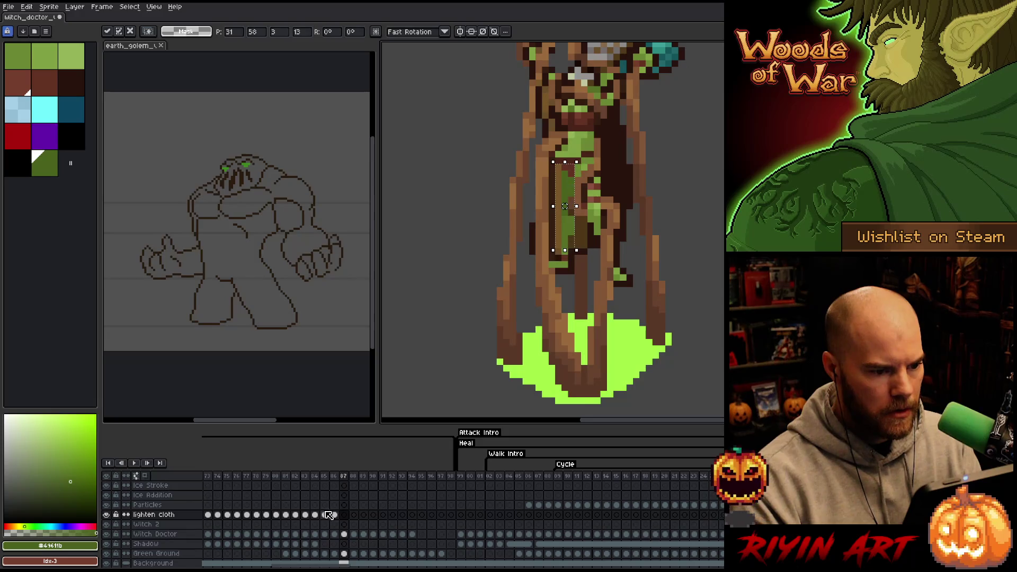
pyautogui.press('.')
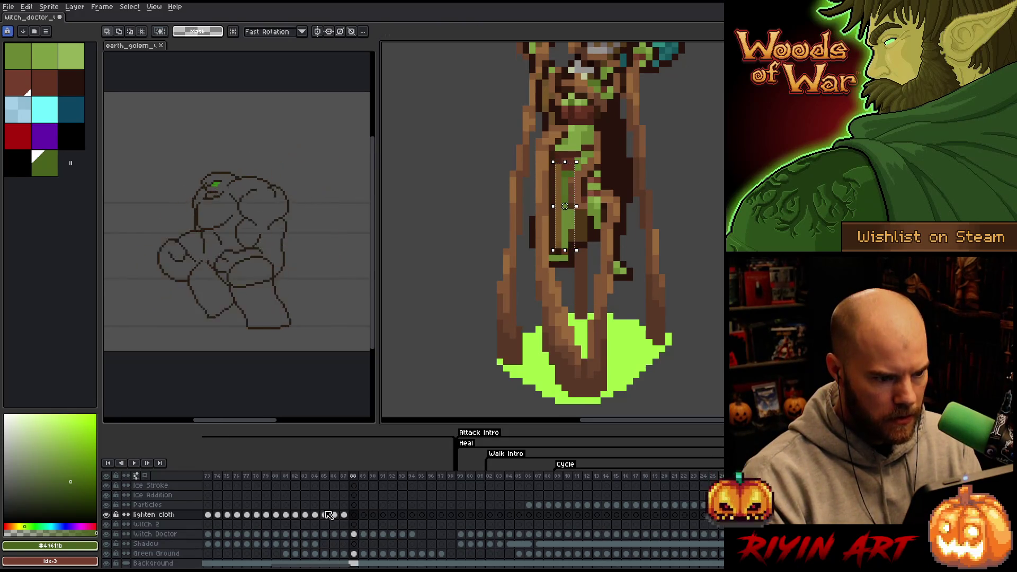
# - Fine-tune the cloth on frame 88, then lower it to fit the robe on frame 89
pyautogui.press('Down')
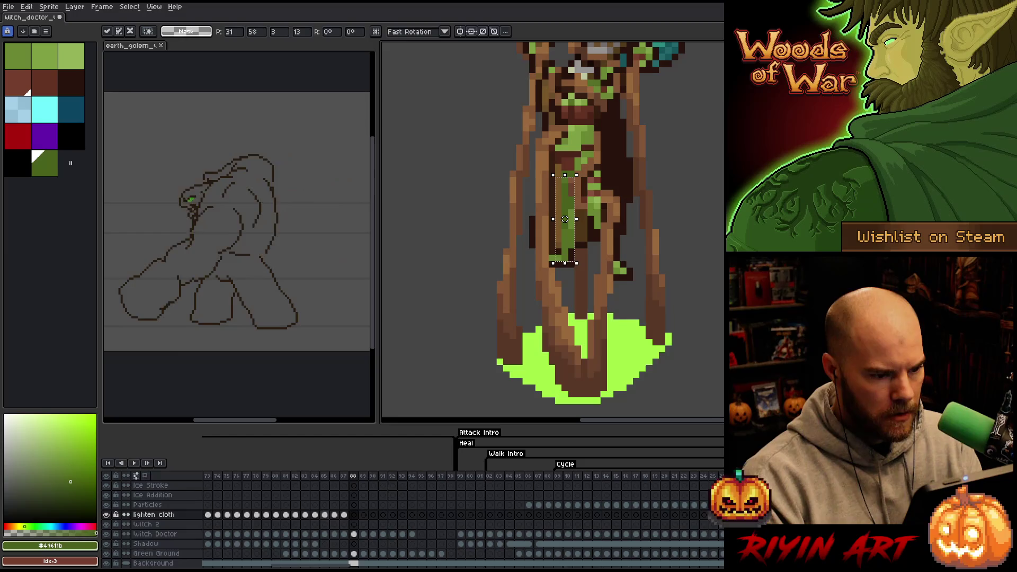
pyautogui.press('Up')
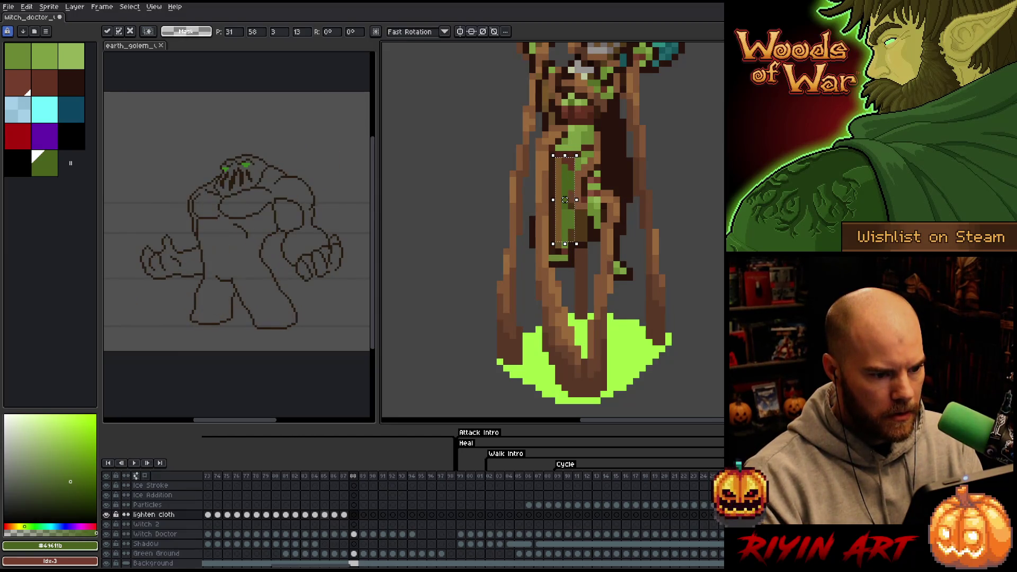
pyautogui.press('.')
pyautogui.moveTo(565, 199); pyautogui.dragTo(565, 219)
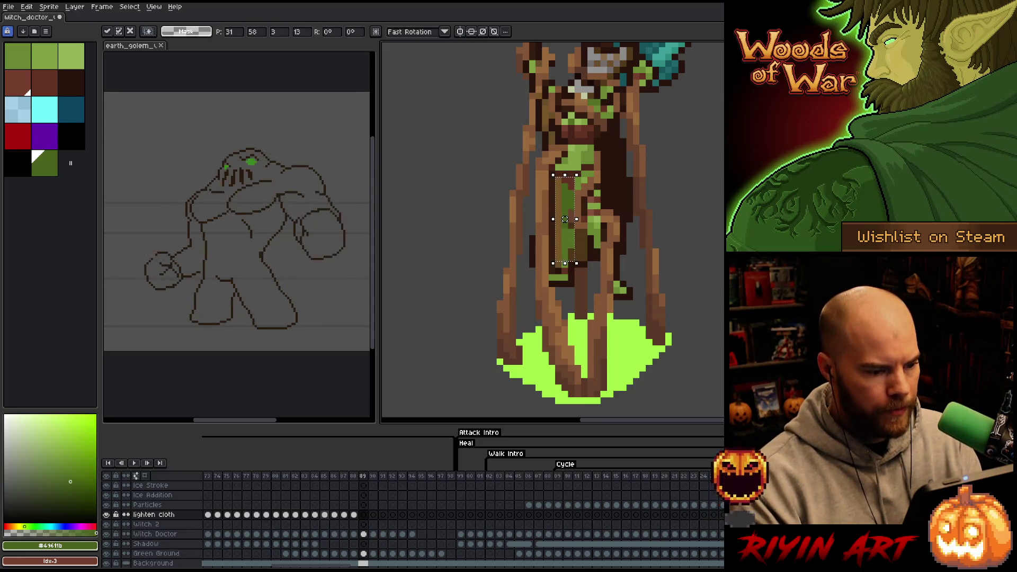
pyautogui.press('Return')
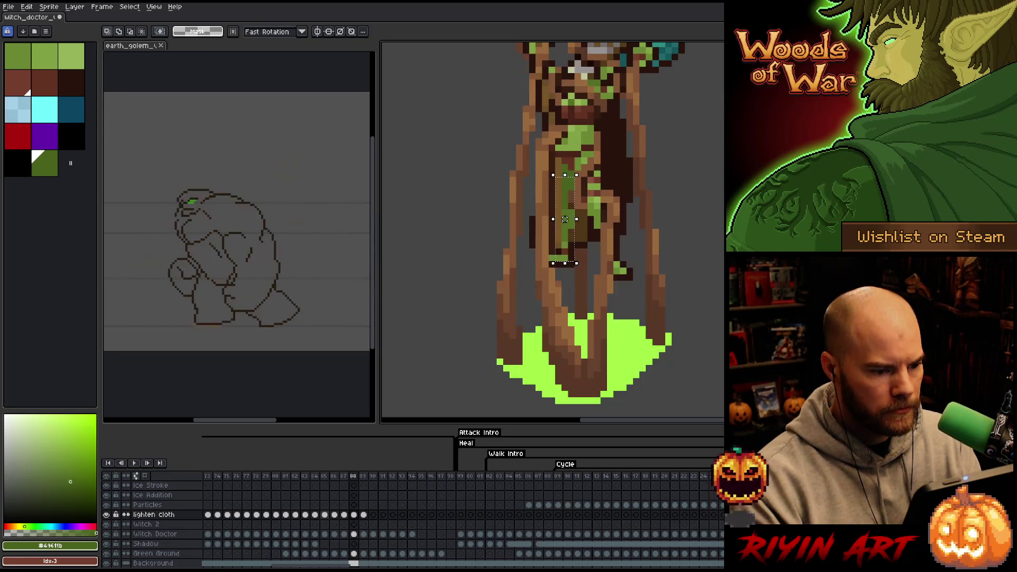
# - Paste the cloth onto frame 90 and shift it down onto the robe
pyautogui.press('Right')
pyautogui.hotkey('ctrl', 'v')
pyautogui.moveTo(565, 219); pyautogui.dragTo(565, 225)
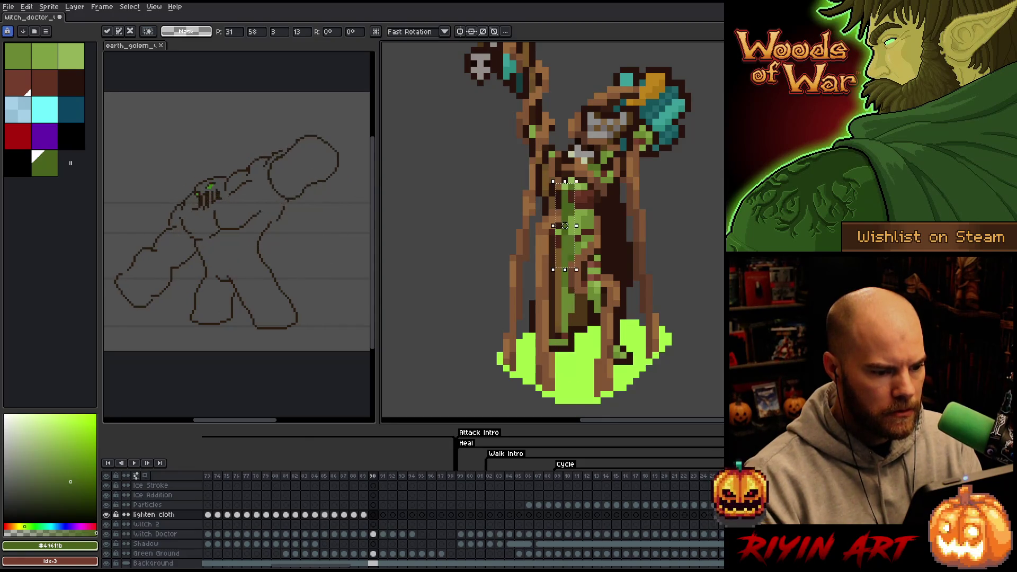
pyautogui.press('Down')
pyautogui.press('Down')
pyautogui.press('Down')
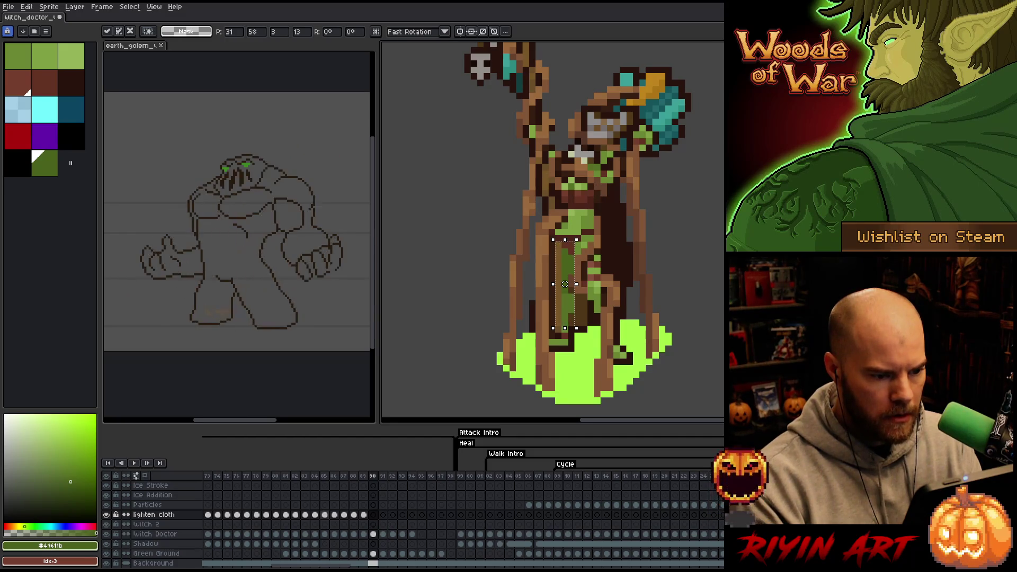
pyautogui.press('.')
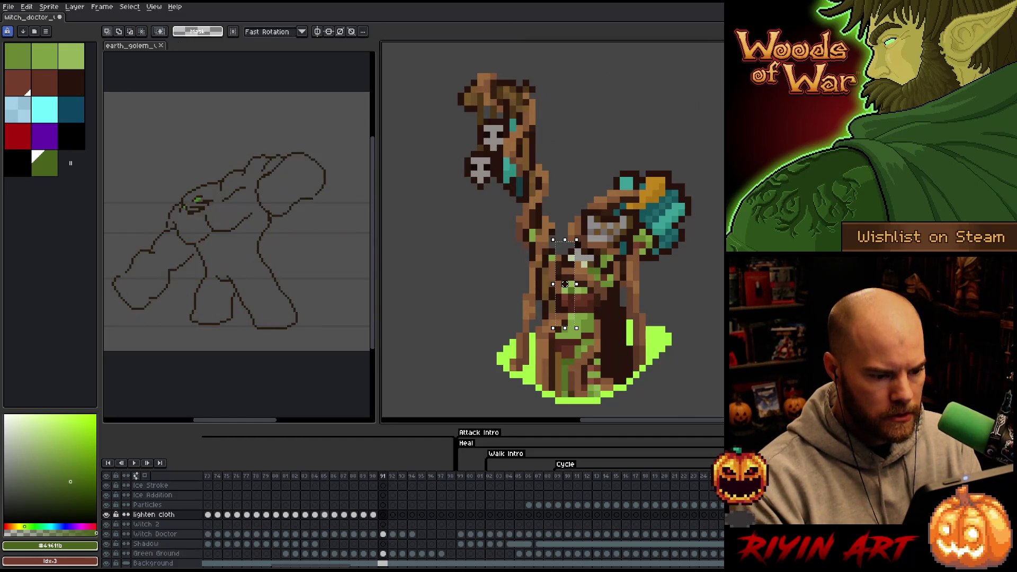
# - Paste the cloth onto frame 91, adjust its position and apply it
pyautogui.hotkey('ctrl', 'v')
pyautogui.press('Down')
pyautogui.press('Down')
pyautogui.press('Down')
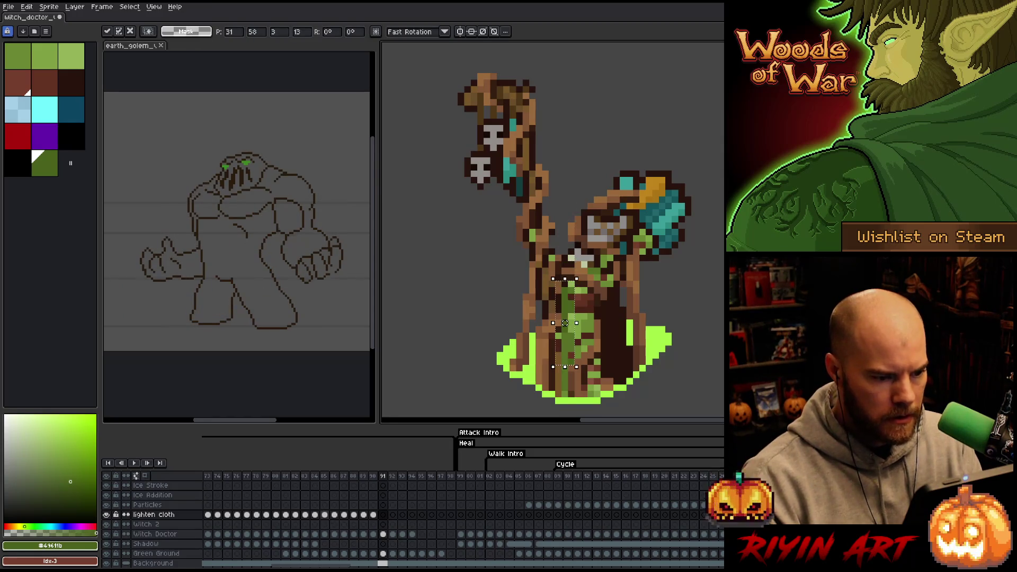
pyautogui.press('Up')
pyautogui.press('Up')
pyautogui.press('Up')
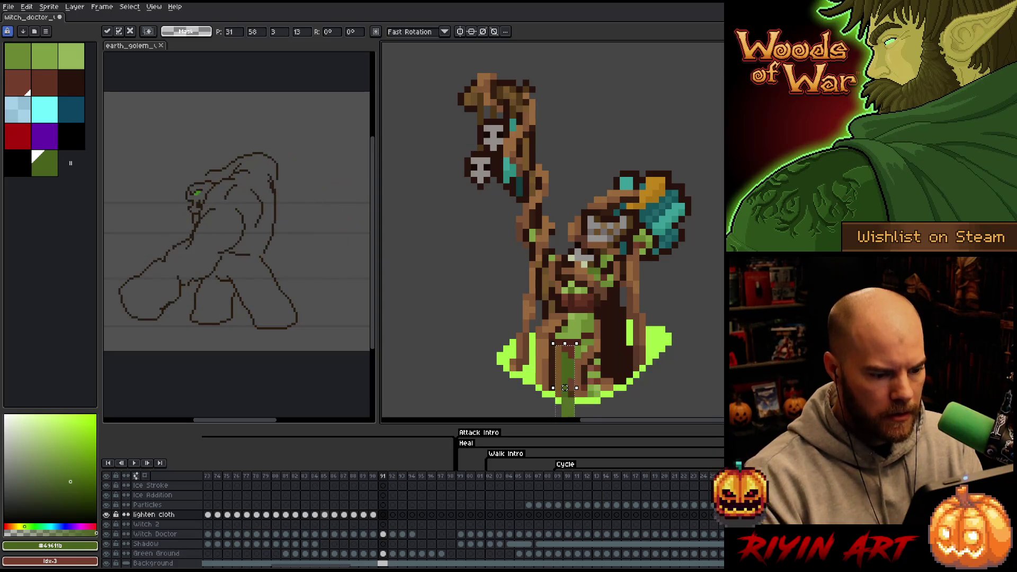
pyautogui.moveTo(628, 337); pyautogui.dragTo(628, 271)
pyautogui.press('Return')
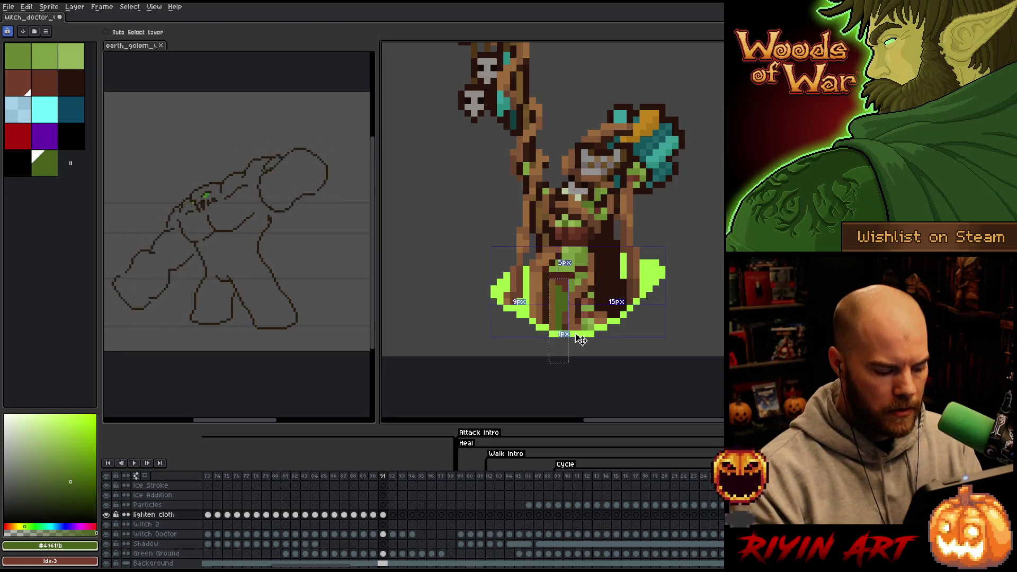
# - Deselect and step back through the poses to frame 76
pyautogui.hotkey('ctrl', 'd')
pyautogui.press('Right')
pyautogui.press('Left')
pyautogui.press('Left')
pyautogui.press('Left')
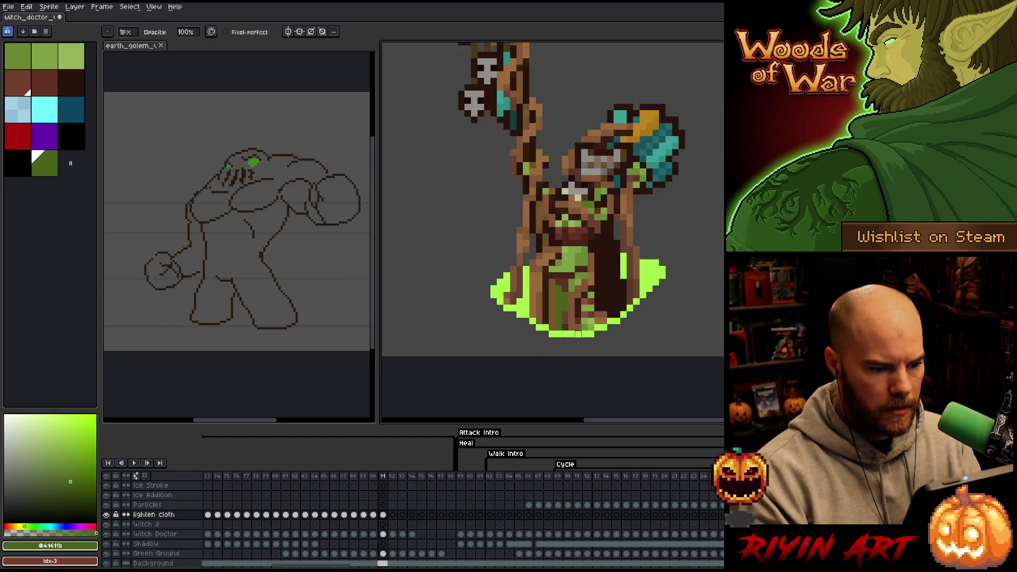
pyautogui.press('Left')
pyautogui.press('Left')
pyautogui.press('Left')
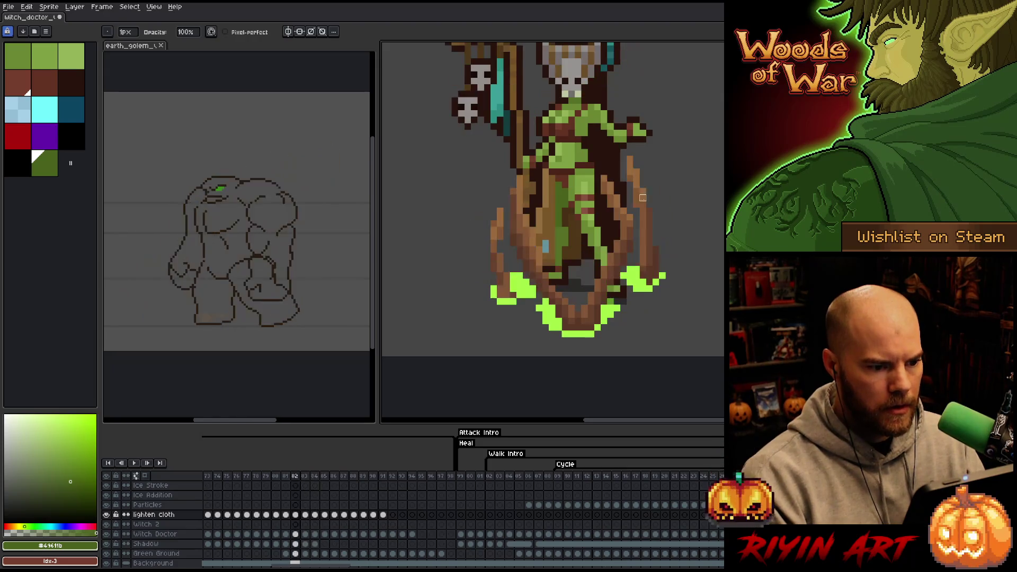
pyautogui.scroll(-2, 631, 190)
pyautogui.scroll(-1, 631, 189)
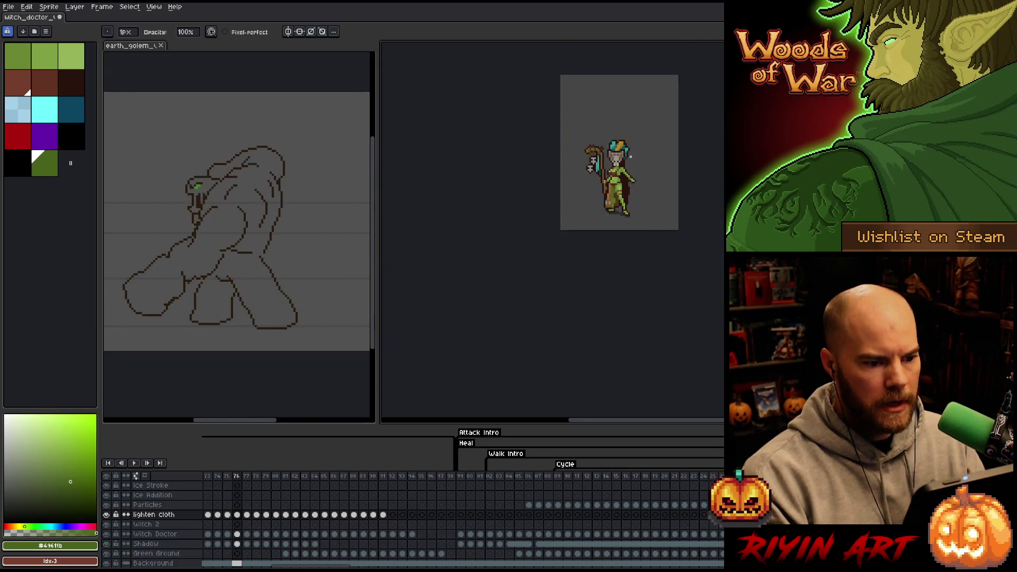
pyautogui.scroll(2, 613, 246)
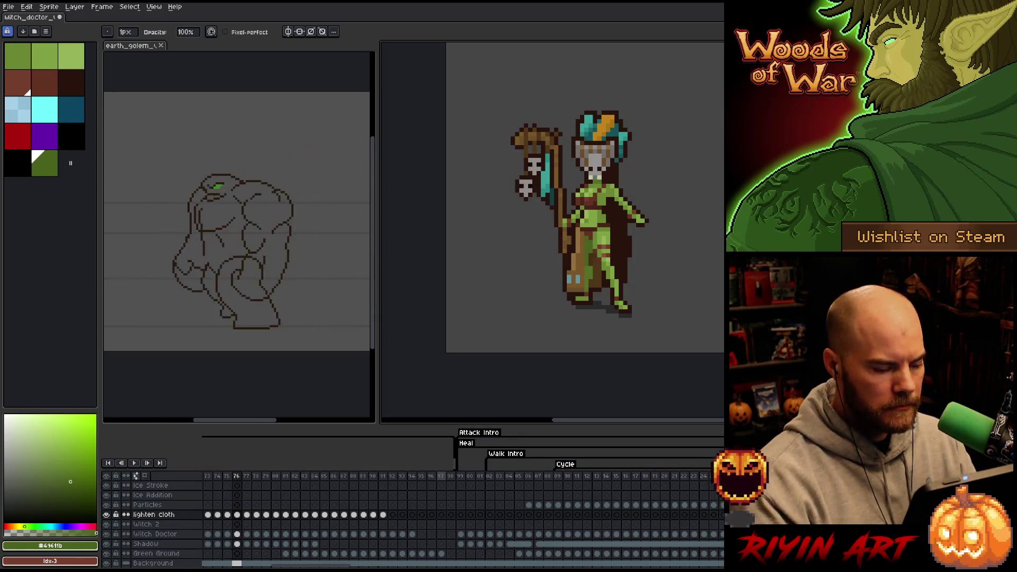
# - Select frames 83 through 98, then return the timeline to the first Walk frame
pyautogui.click(441, 477)
pyautogui.moveTo(441, 478); pyautogui.dragTo(306, 478)
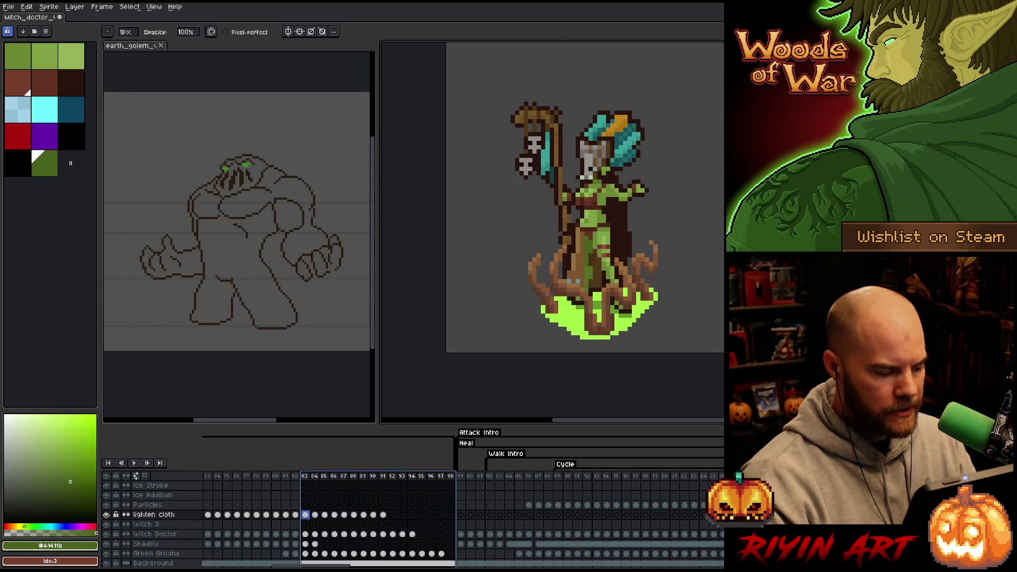
pyautogui.moveTo(308, 567); pyautogui.dragTo(238, 567)
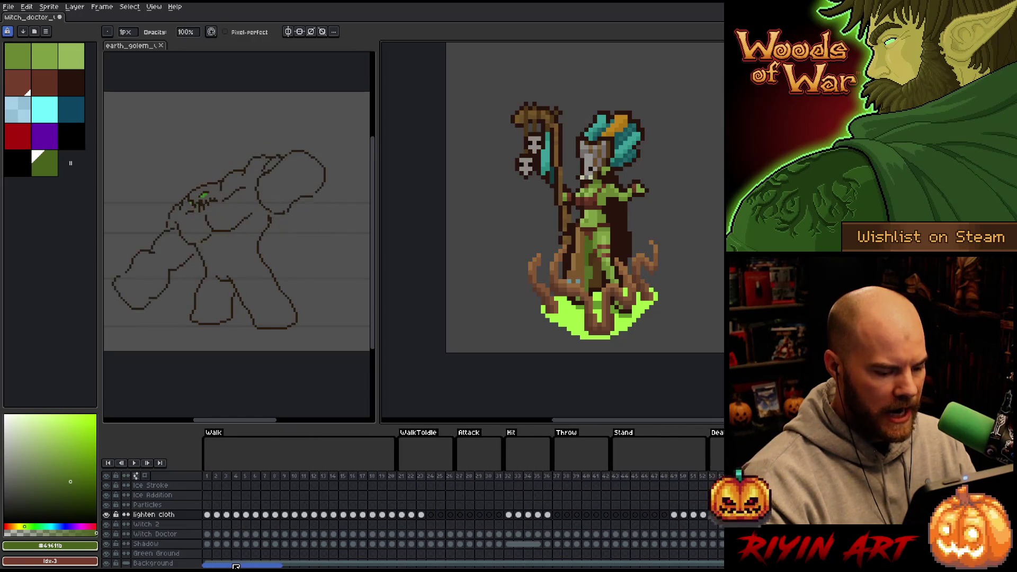
pyautogui.click(207, 477)
pyautogui.click(216, 477)
pyautogui.click(208, 476)
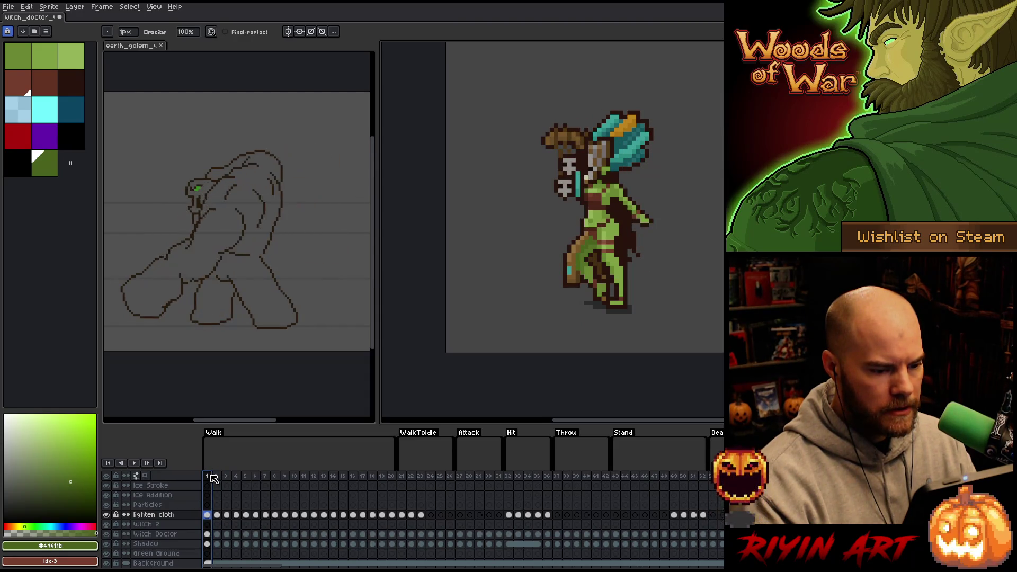
# - Select Walk frames 2 through 9 and frames 21–22, then pan onto the lower cloth
pyautogui.moveTo(222, 481)
pyautogui.mouseDown()
pyautogui.moveTo(422, 478)
pyautogui.moveTo(291, 480)
pyautogui.moveTo(358, 478)
pyautogui.mouseUp()
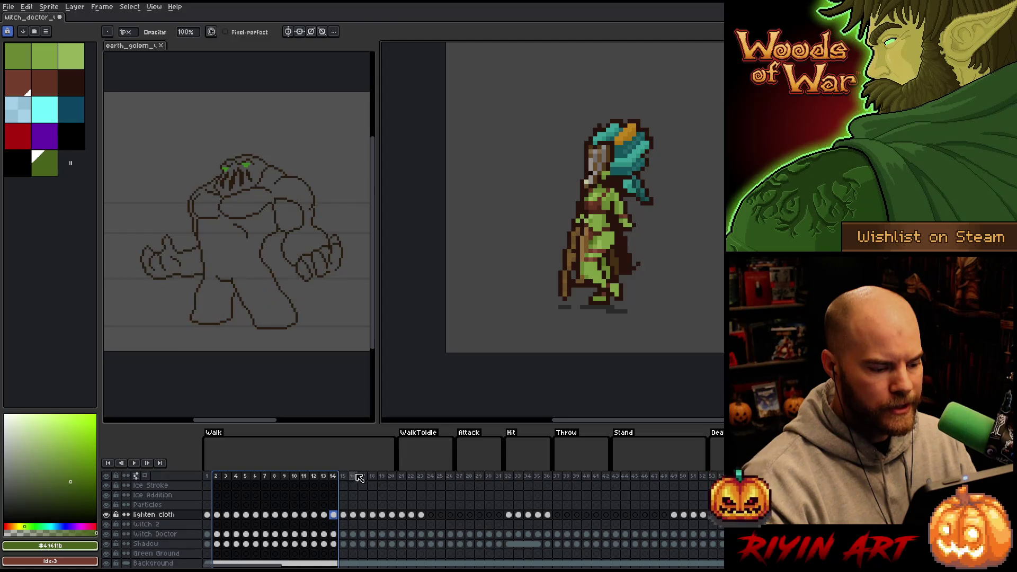
pyautogui.click(402, 479)
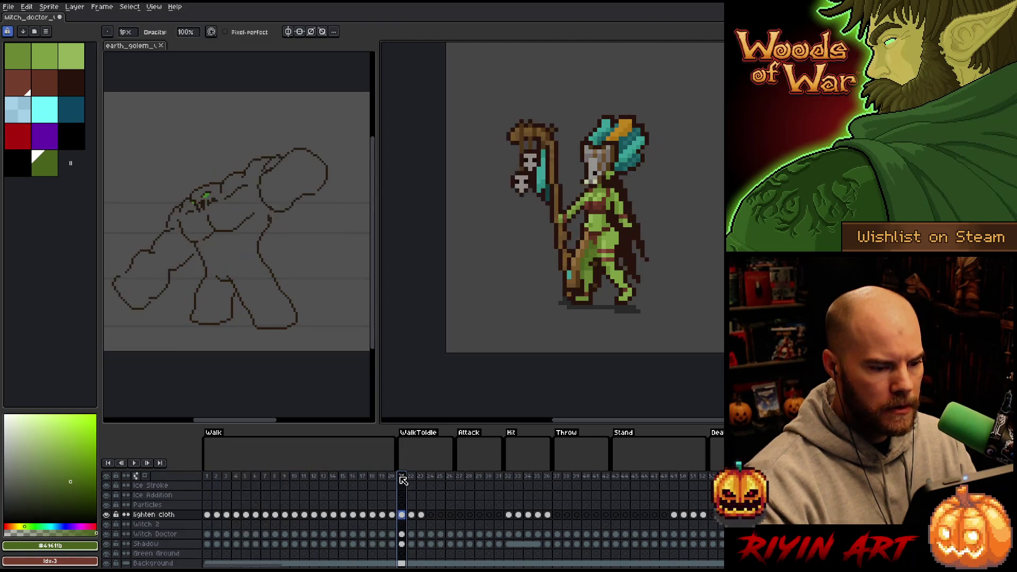
pyautogui.moveTo(403, 480)
pyautogui.mouseDown()
pyautogui.moveTo(412, 479)
pyautogui.moveTo(391, 480)
pyautogui.moveTo(529, 479)
pyautogui.moveTo(508, 479)
pyautogui.mouseUp()
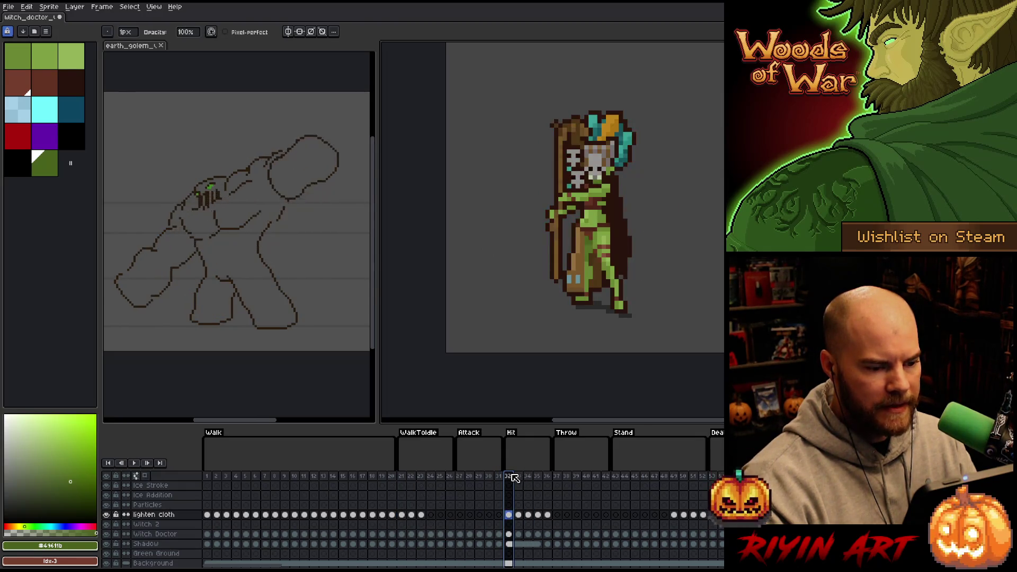
pyautogui.scroll(3, 575, 285)
pyautogui.scroll(1, 575, 284)
pyautogui.moveTo(663, 295)
pyautogui.mouseDown()
pyautogui.moveTo(681, 341)
pyautogui.moveTo(625, 364)
pyautogui.mouseUp()
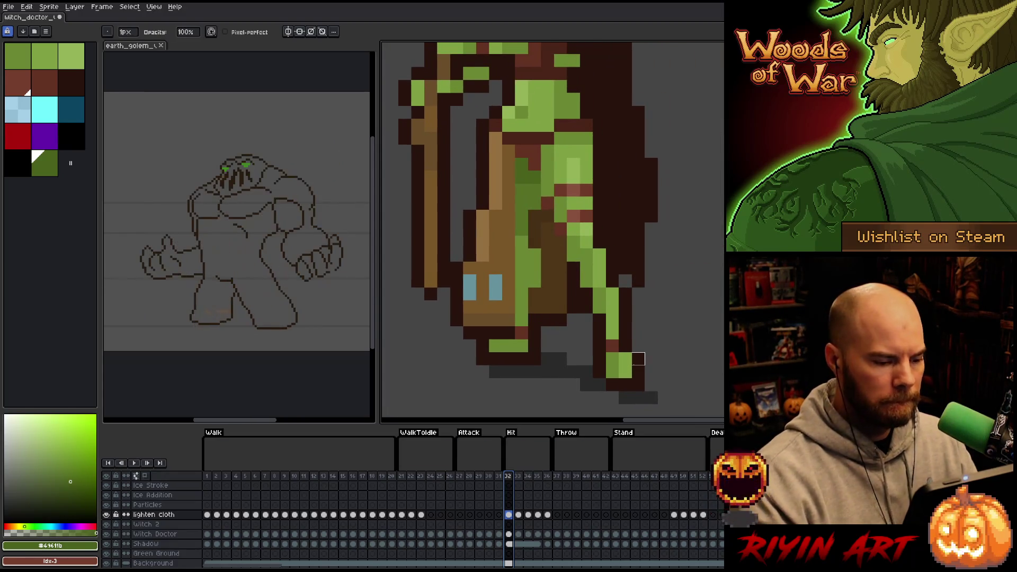
# - Paint a darker green strip down the Hit cloth and darken one pixel on the red frame
pyautogui.keyDown('alt'); pyautogui.rightClick(519, 201); pyautogui.keyUp('alt')
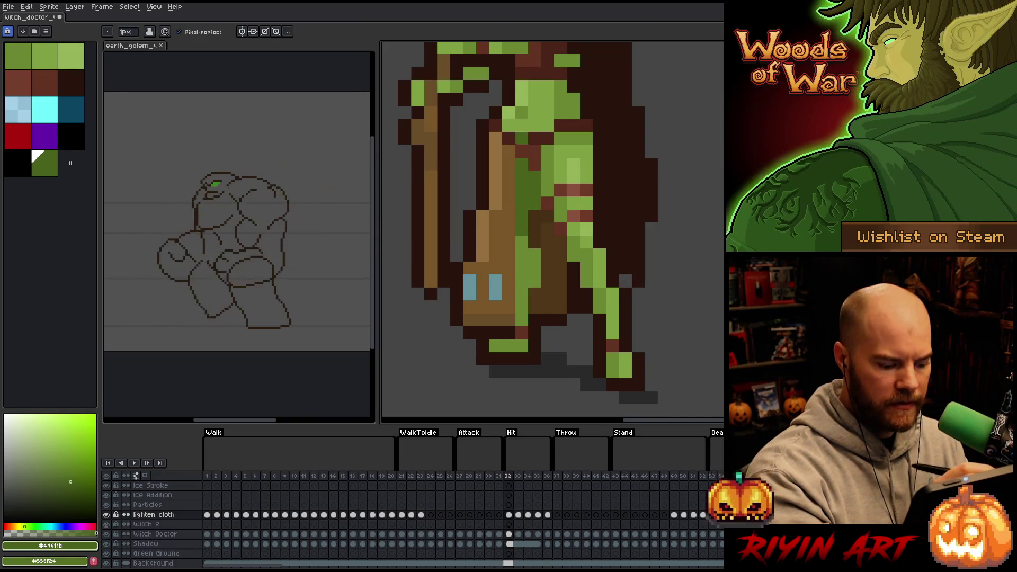
pyautogui.press('x')
pyautogui.moveTo(526, 245); pyautogui.dragTo(523, 301)
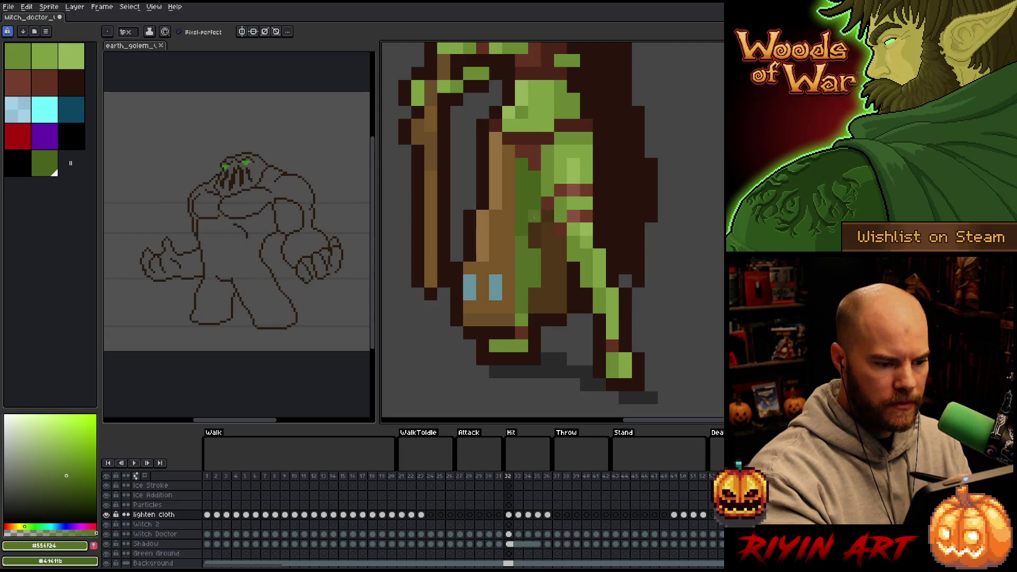
pyautogui.press('Right')
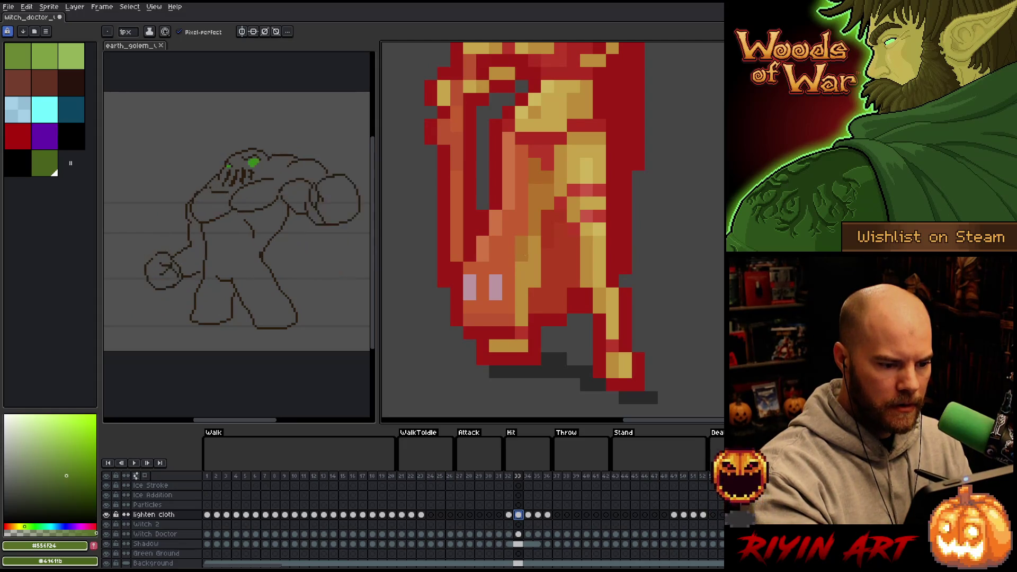
pyautogui.press('x')
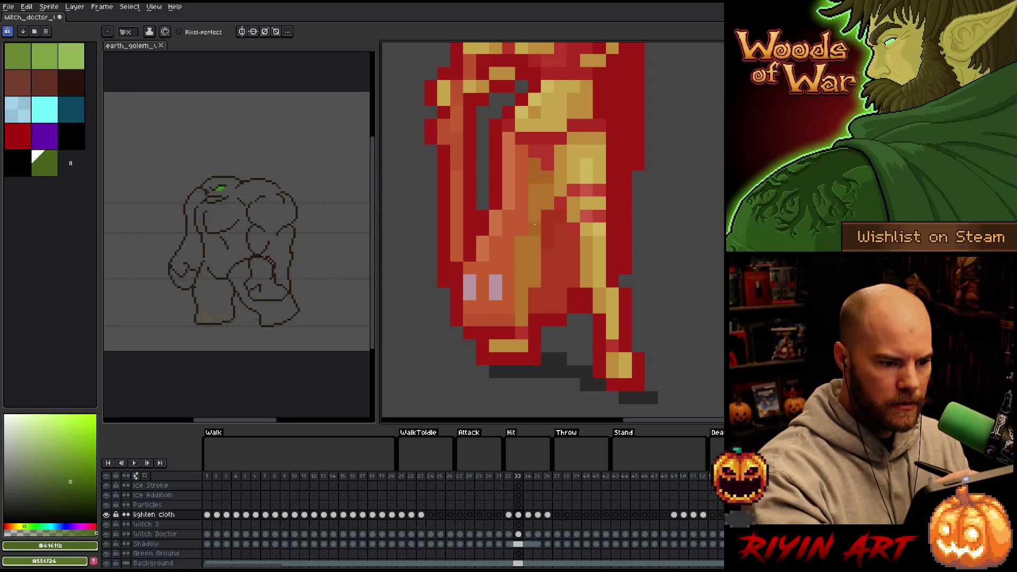
pyautogui.click(590, 166)
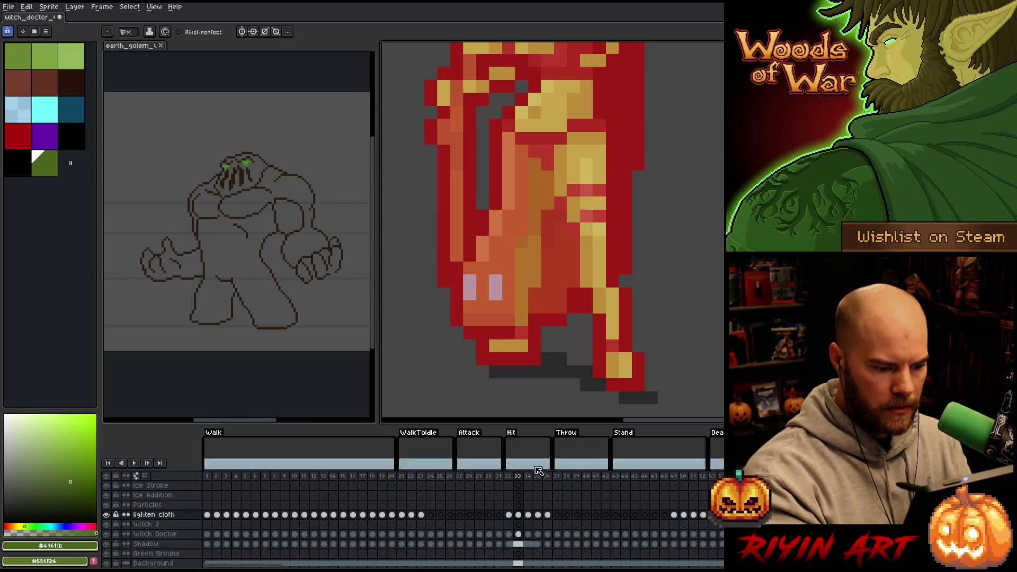
# - Step through Hit frames 34 to 36 and play the animation to review the cloth
pyautogui.click(529, 514)
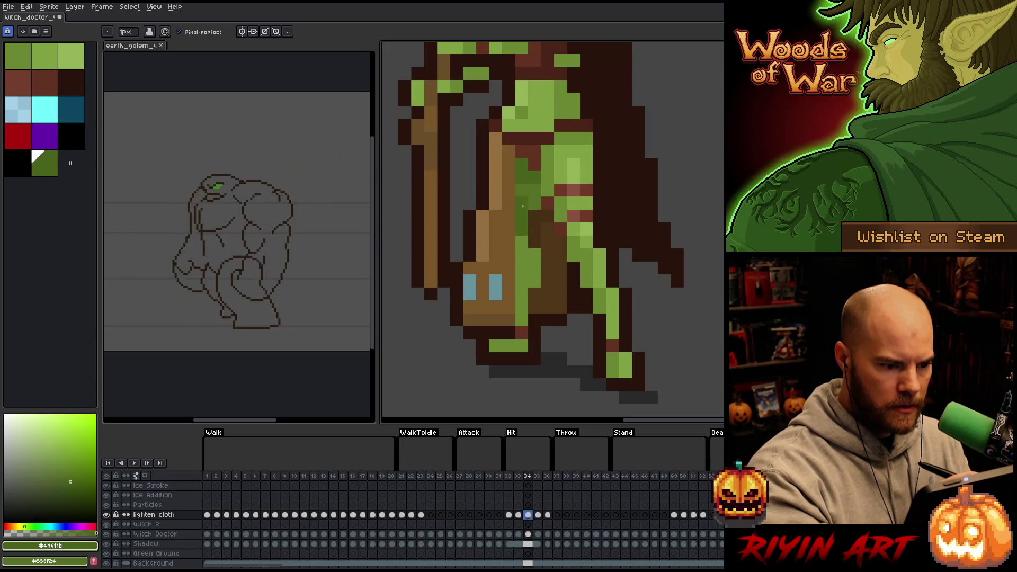
pyautogui.press('x')
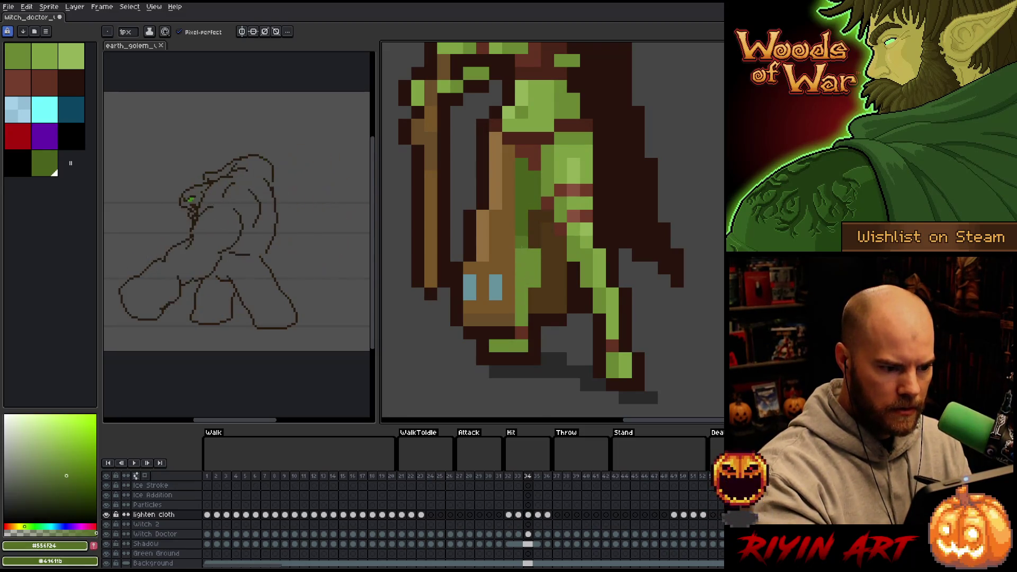
pyautogui.click(538, 514)
pyautogui.press('Left')
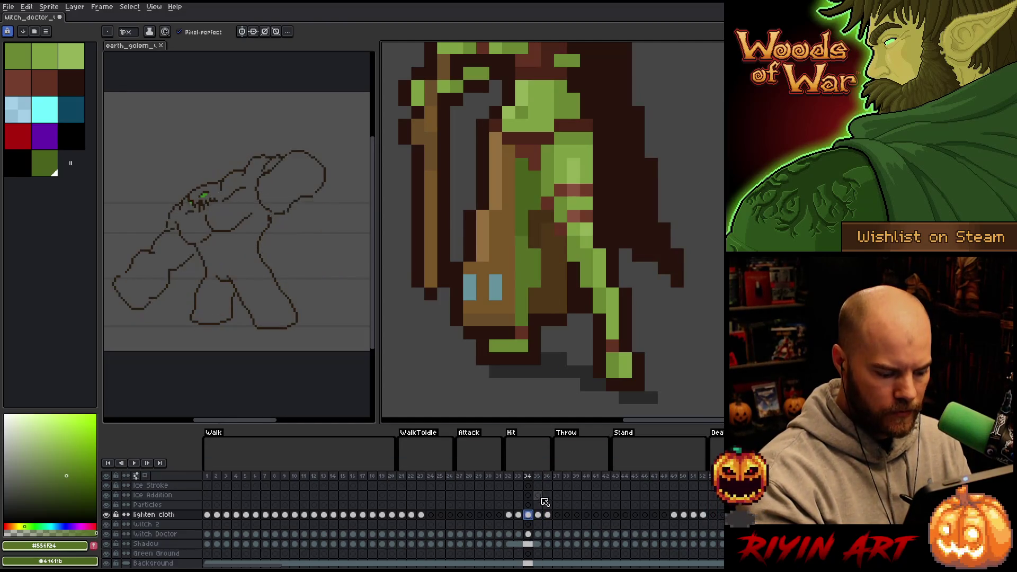
pyautogui.press('Right')
pyautogui.click(547, 515)
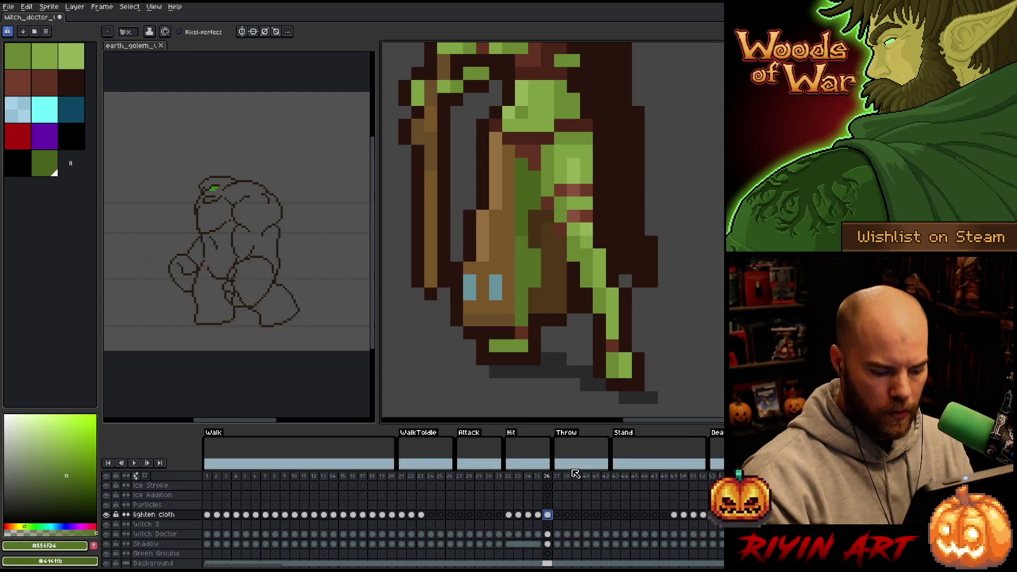
pyautogui.press('Left')
pyautogui.press('Return')
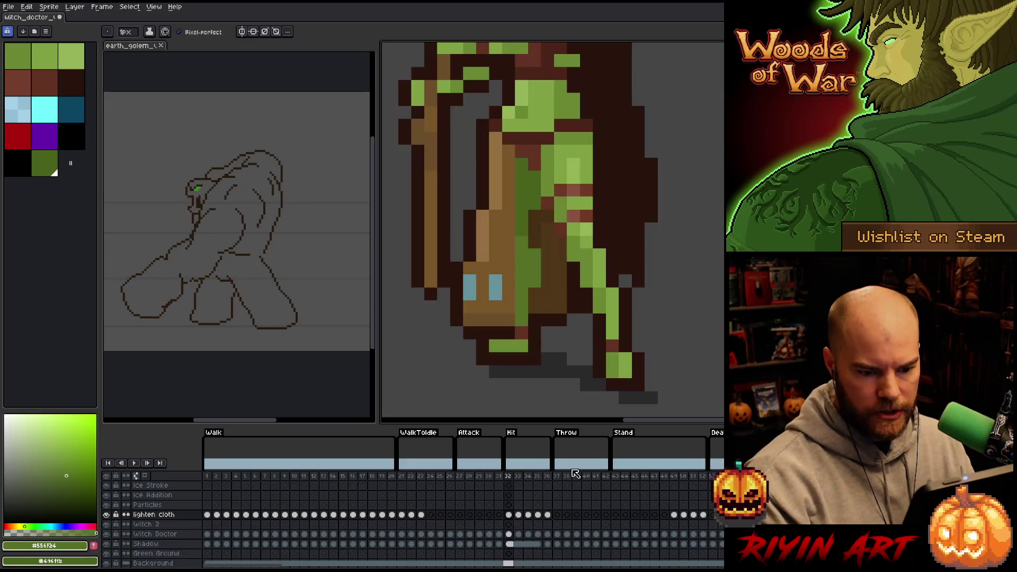
pyautogui.scroll(-2, 568, 329)
# - Check the WalkToIdle and Stand frames on the lighten cloth layer
pyautogui.scroll(-2, 569, 328)
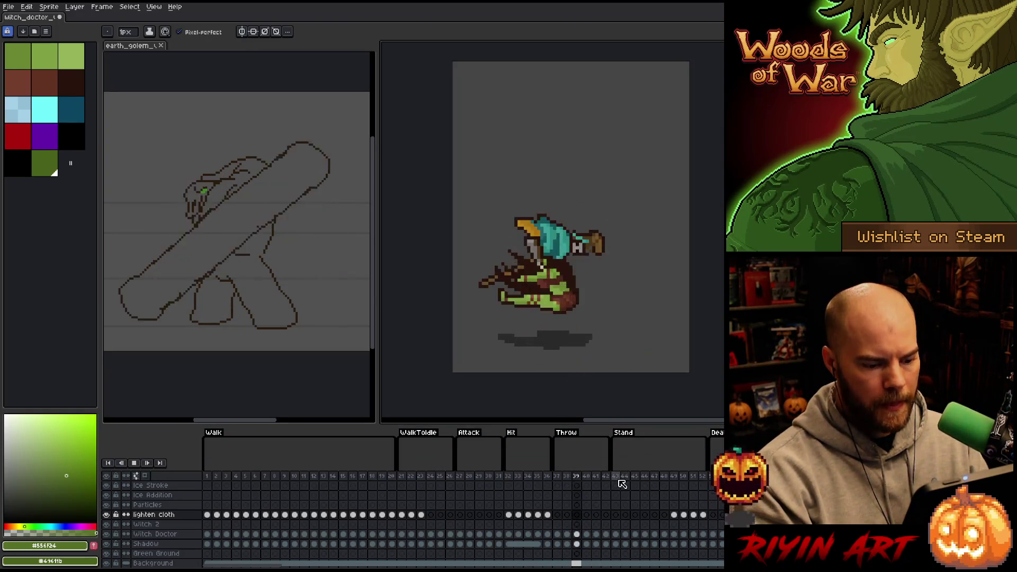
pyautogui.click(405, 479)
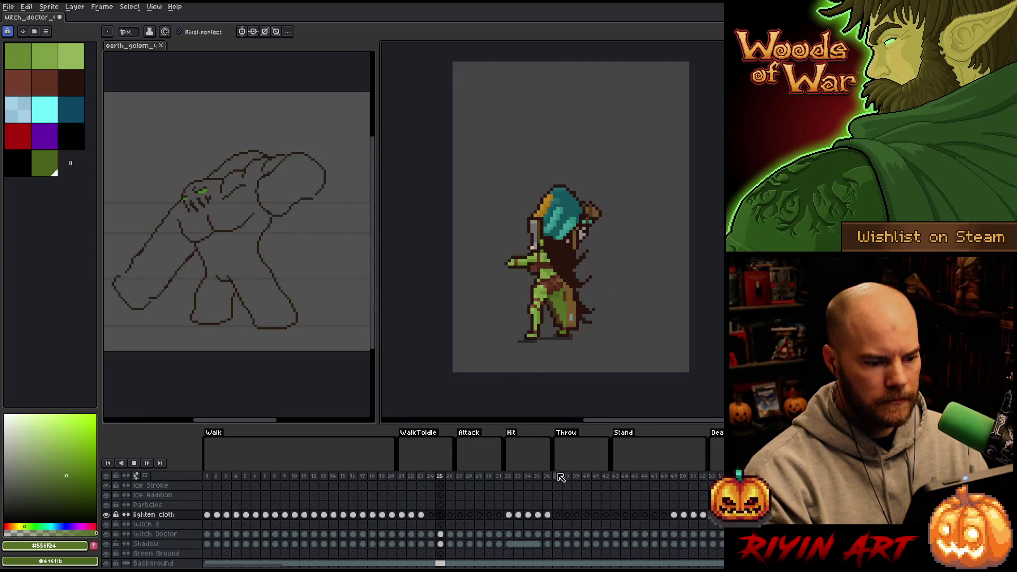
pyautogui.click(630, 477)
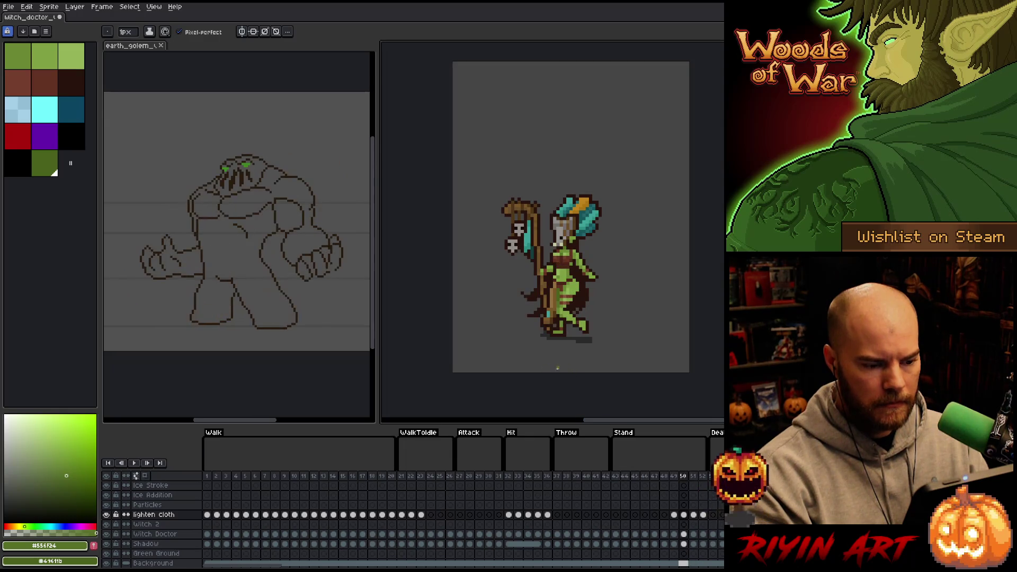
pyautogui.scroll(3, 562, 307)
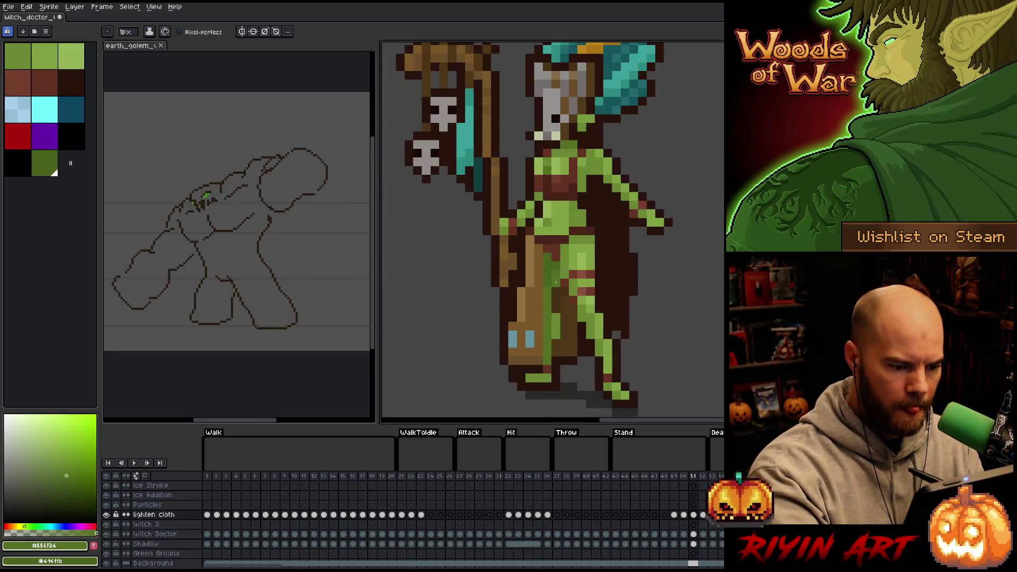
pyautogui.press('x')
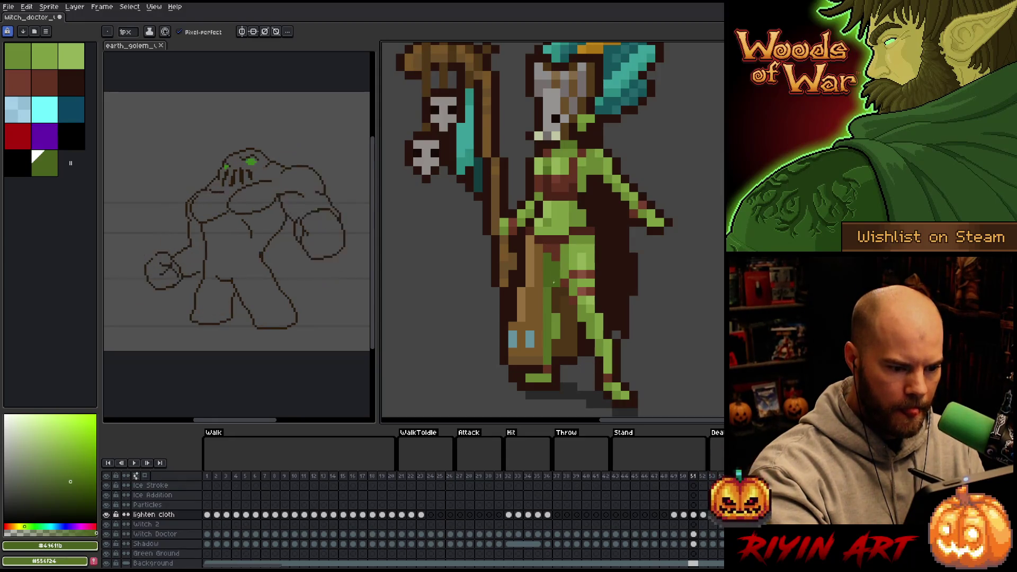
pyautogui.press('x')
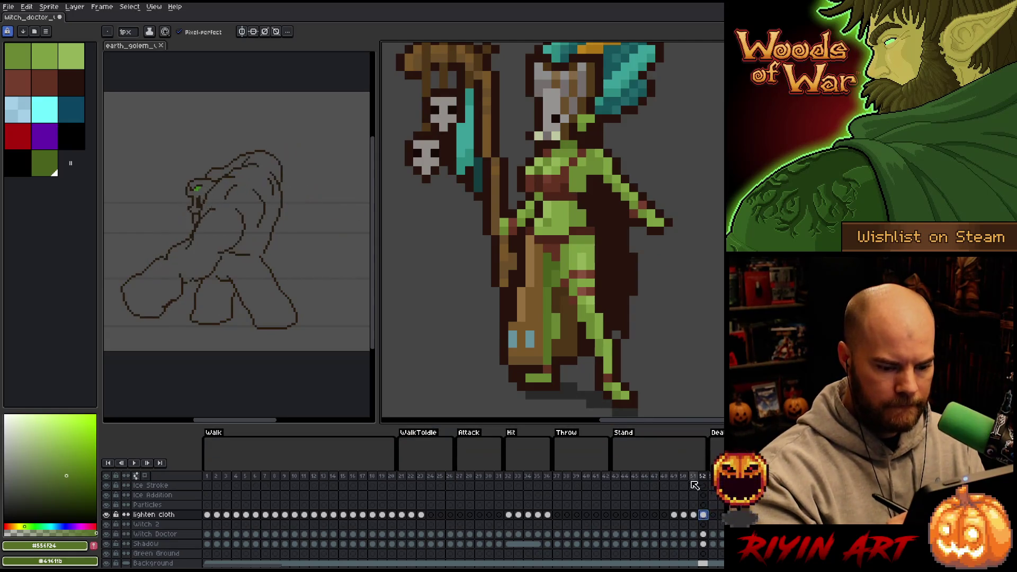
# - Compare frames 50–52, play the Walk from frame 1, stop, and jump to the last frame
pyautogui.press('Right')
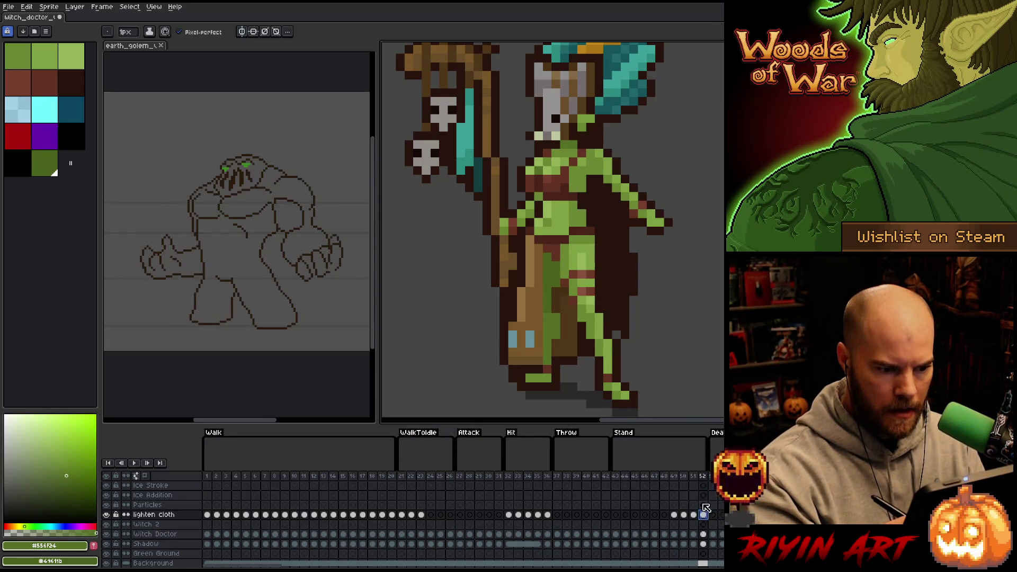
pyautogui.click(685, 514)
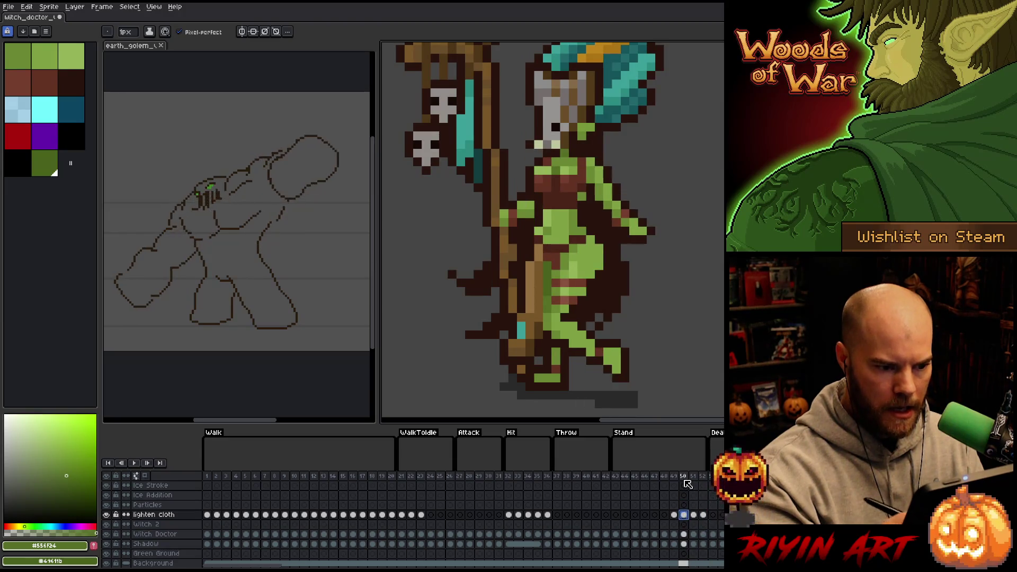
pyautogui.press('Right')
pyautogui.press('Right')
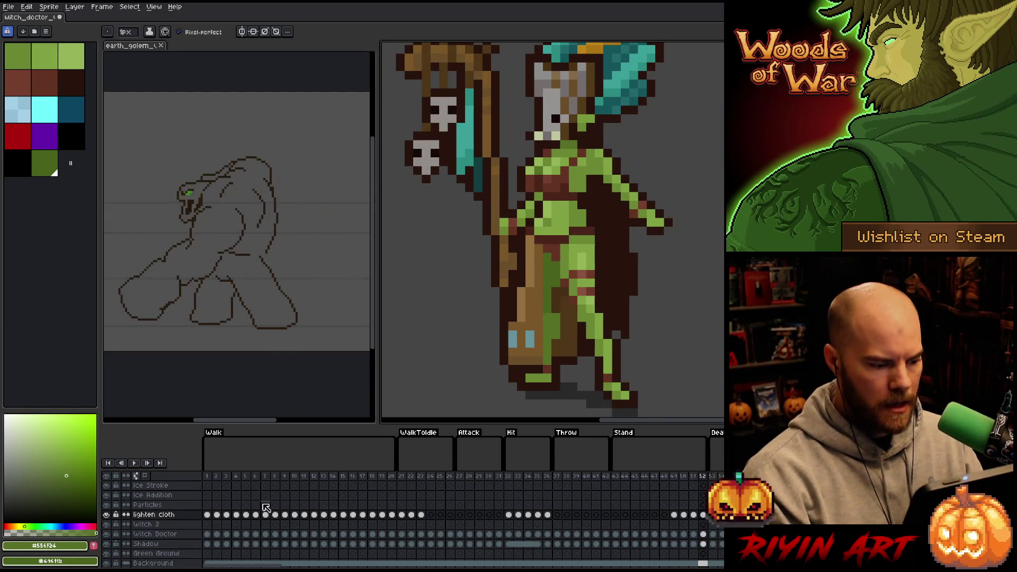
pyautogui.click(207, 475)
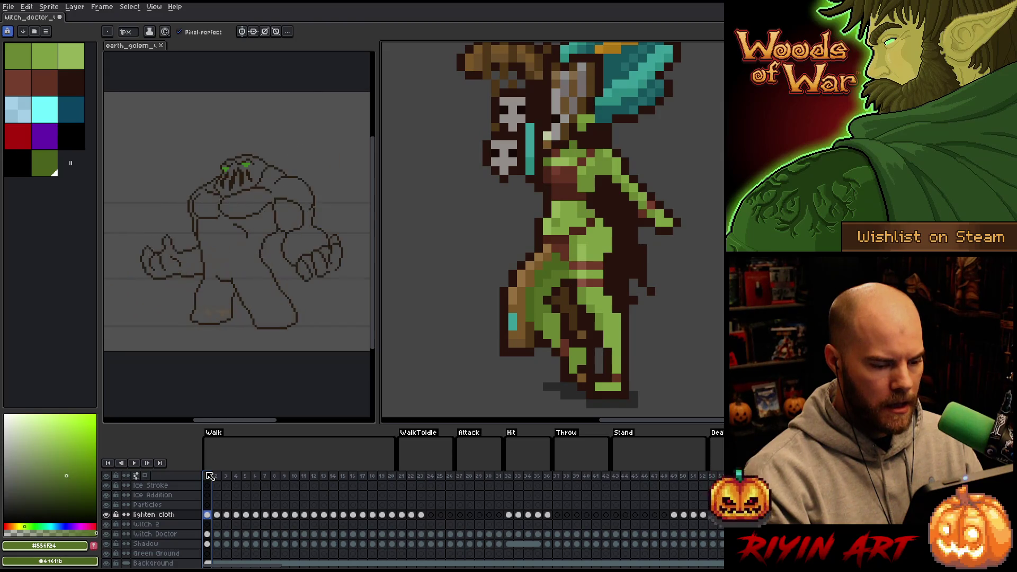
pyautogui.press('Return')
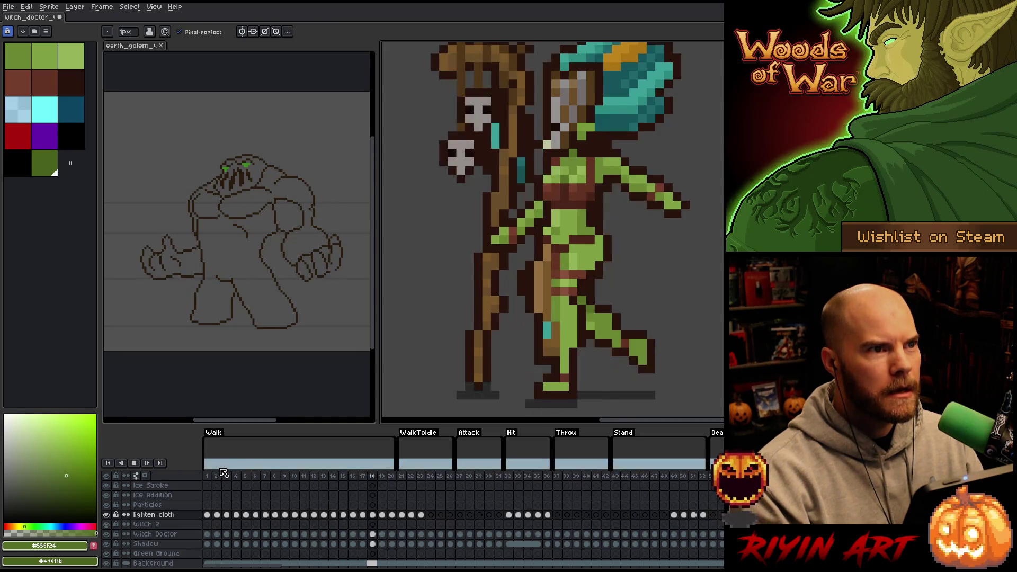
pyautogui.scroll(-3, 583, 275)
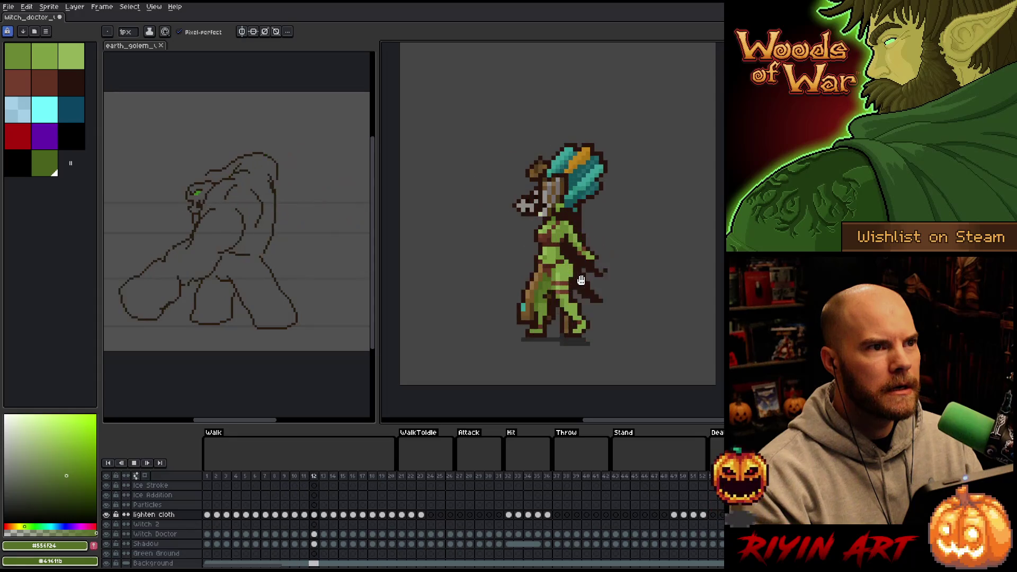
pyautogui.press('Return')
pyautogui.press('End')
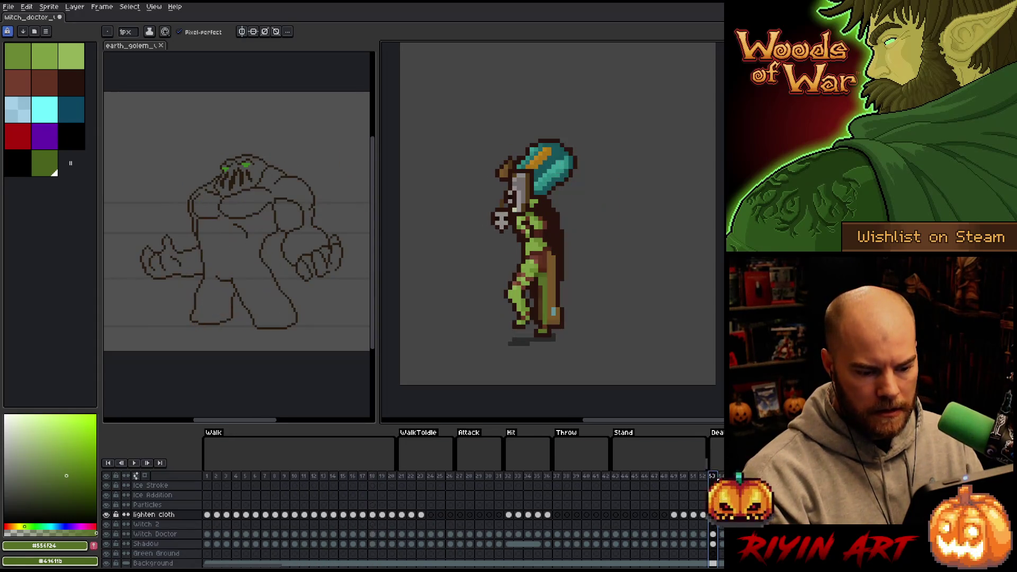
pyautogui.moveTo(262, 565); pyautogui.dragTo(342, 567)
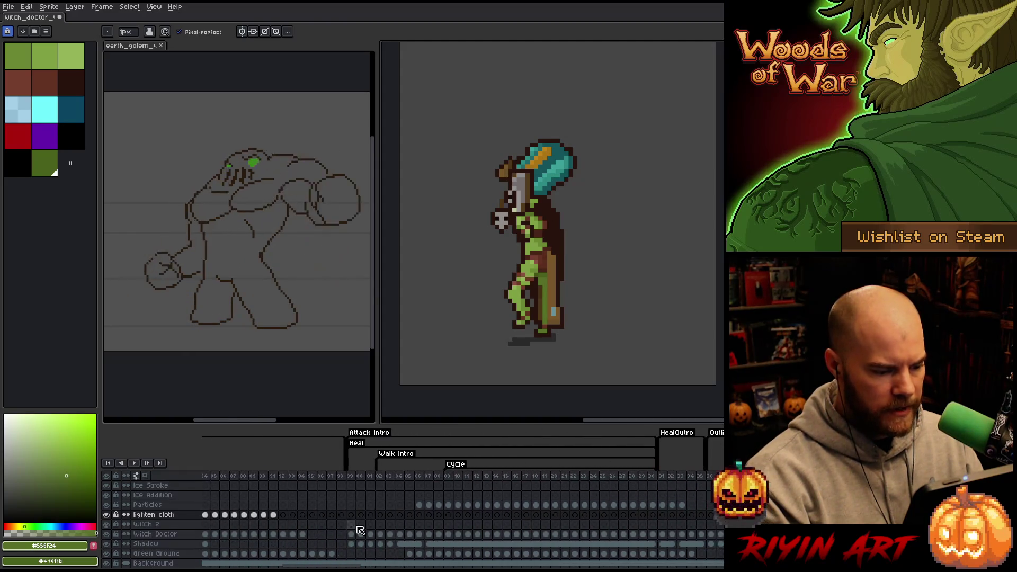
# - Compare the poses around Walk Intro frame 30 and settle on frame 01
pyautogui.click(353, 478)
pyautogui.press('Right')
pyautogui.press('Right')
pyautogui.press('Right')
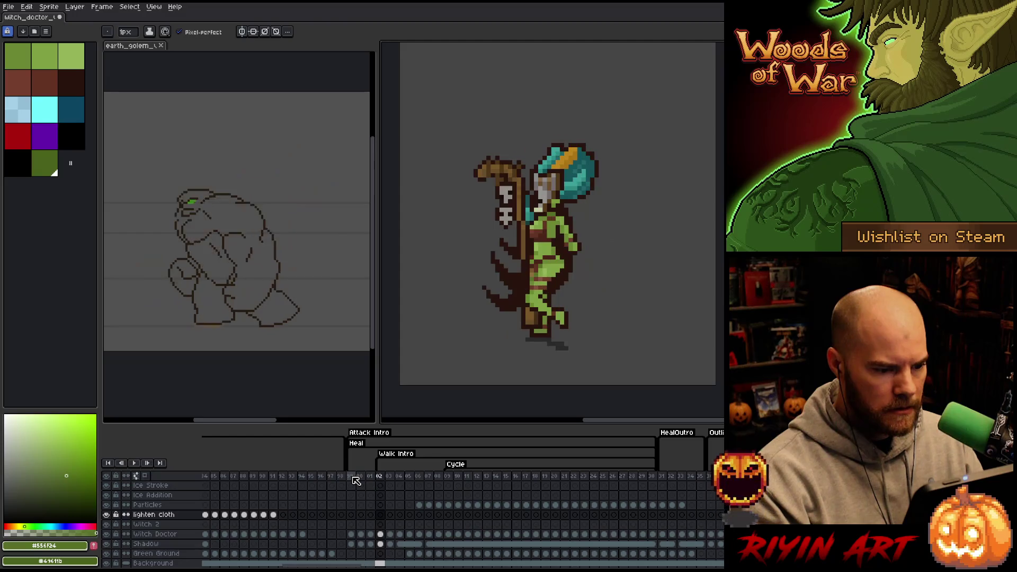
pyautogui.press('Left')
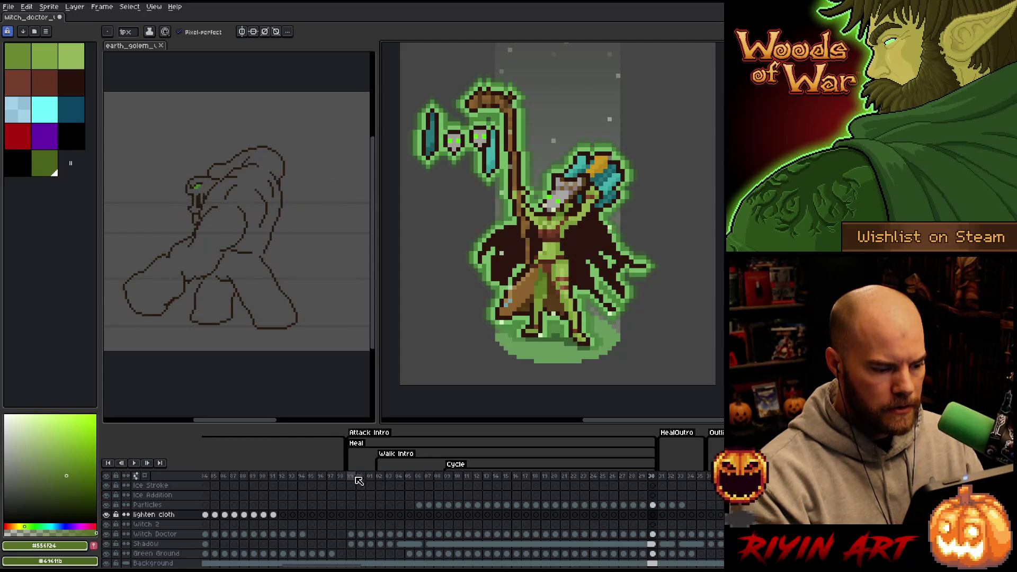
pyautogui.click(356, 479)
pyautogui.press('Right')
pyautogui.press('Right')
pyautogui.press('Right')
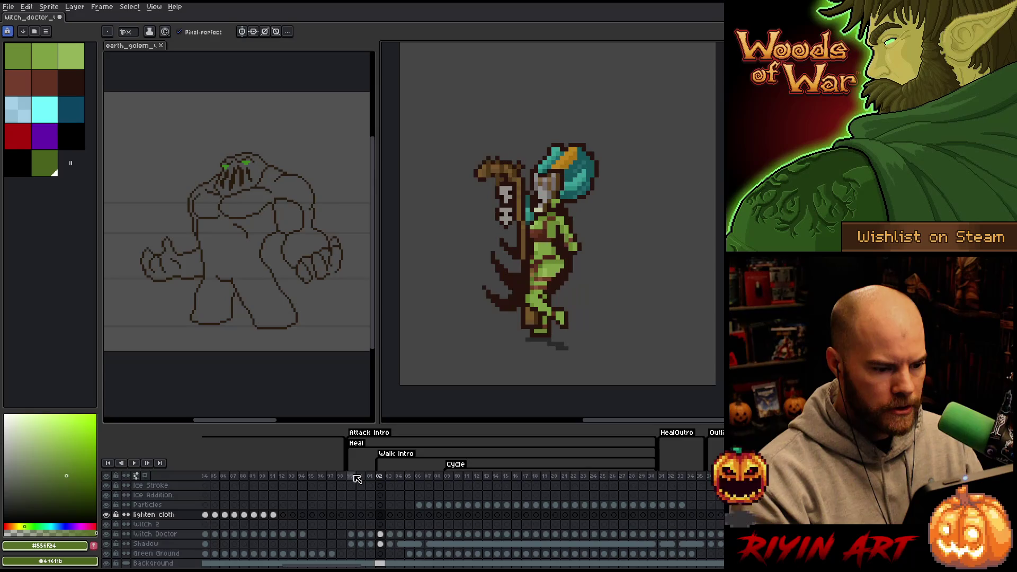
pyautogui.press('Left')
pyautogui.click(371, 478)
pyautogui.scroll(2, 539, 314)
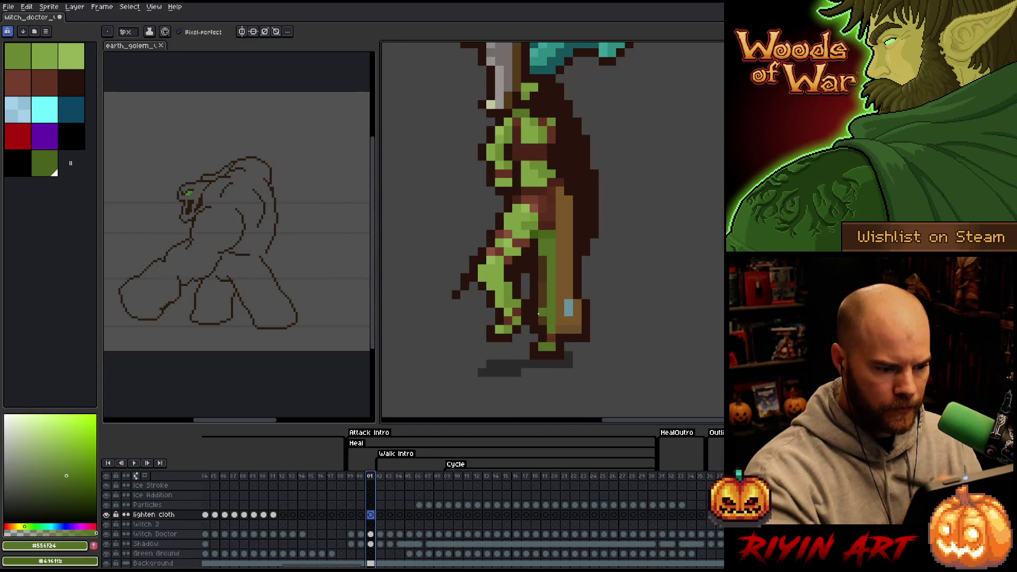
# - Paint lighter cloth pixels on frame 01 and pick the lighter green #607F27
pyautogui.press('x')
pyautogui.click(544, 244)
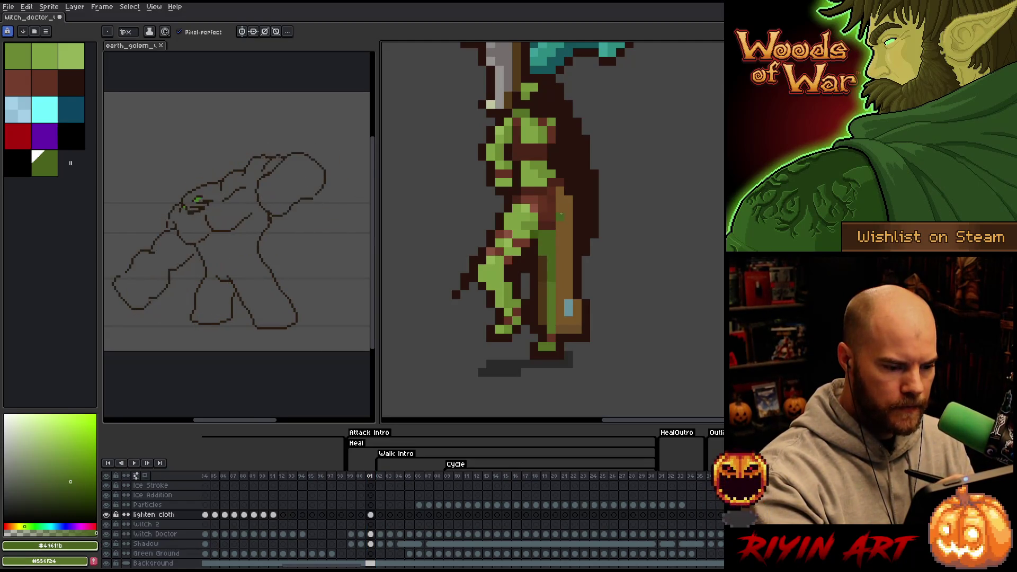
pyautogui.press('Left')
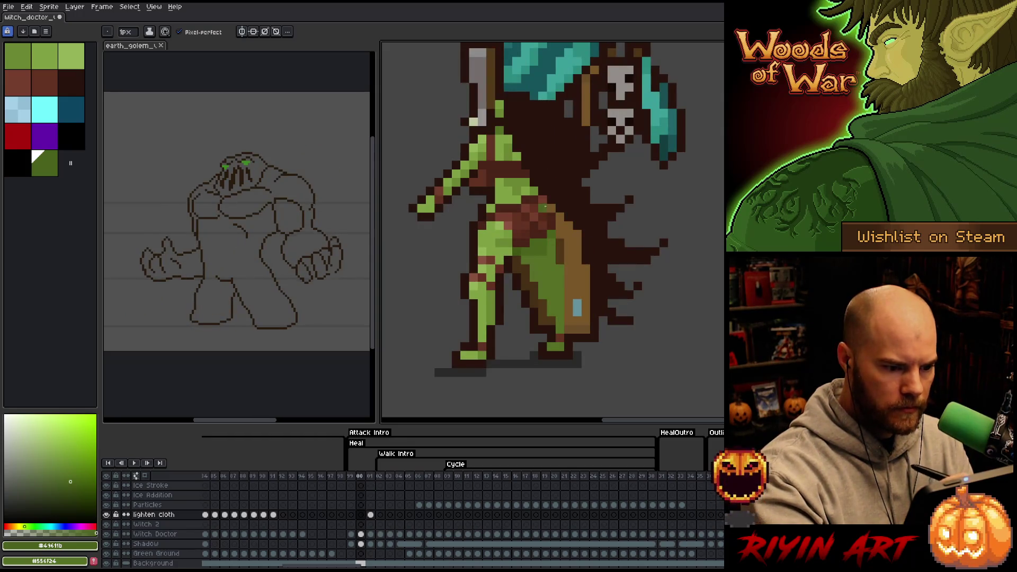
pyautogui.press('Right')
pyautogui.press('Right')
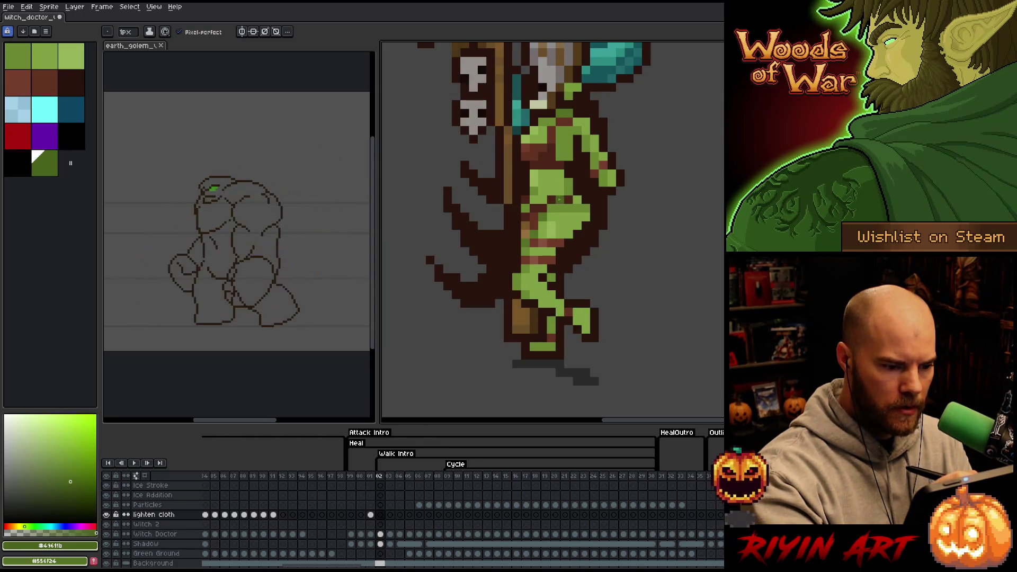
pyautogui.press('Left')
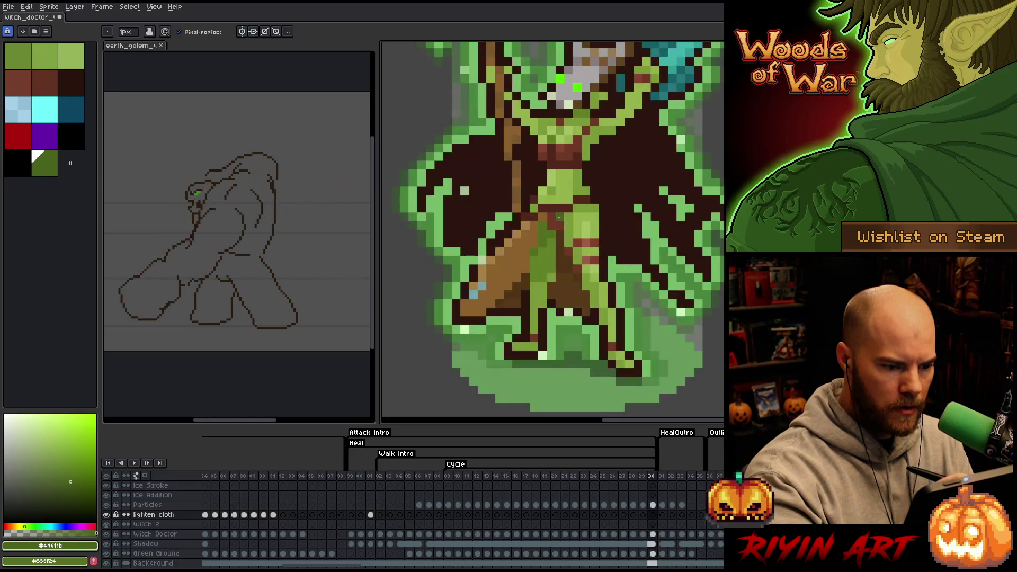
pyautogui.keyDown('alt'); pyautogui.click(551, 242); pyautogui.keyUp('alt')
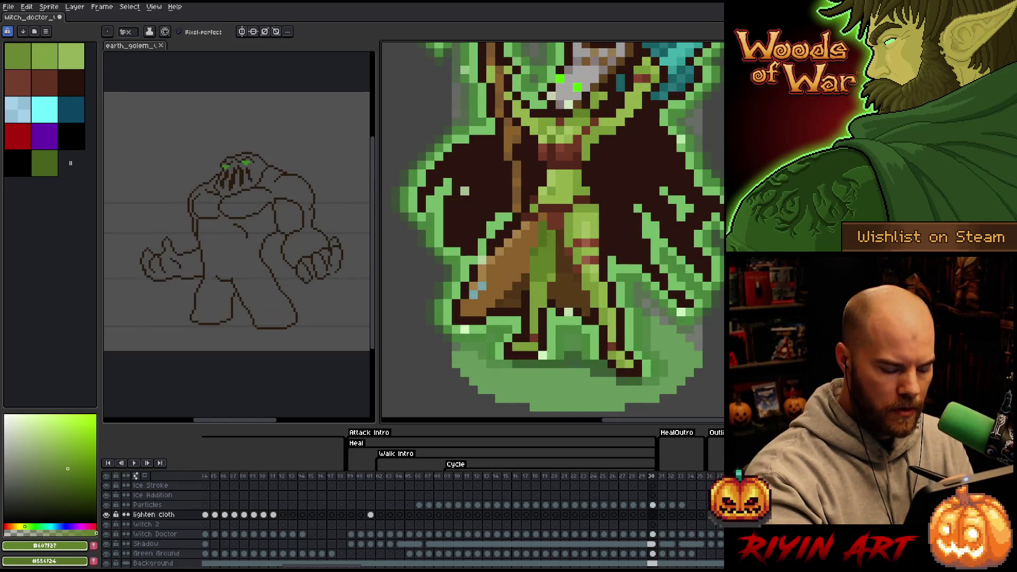
# - Work the cloth on frames 02–04 using the sampled #556F24 and #49611b greens
pyautogui.click(381, 476)
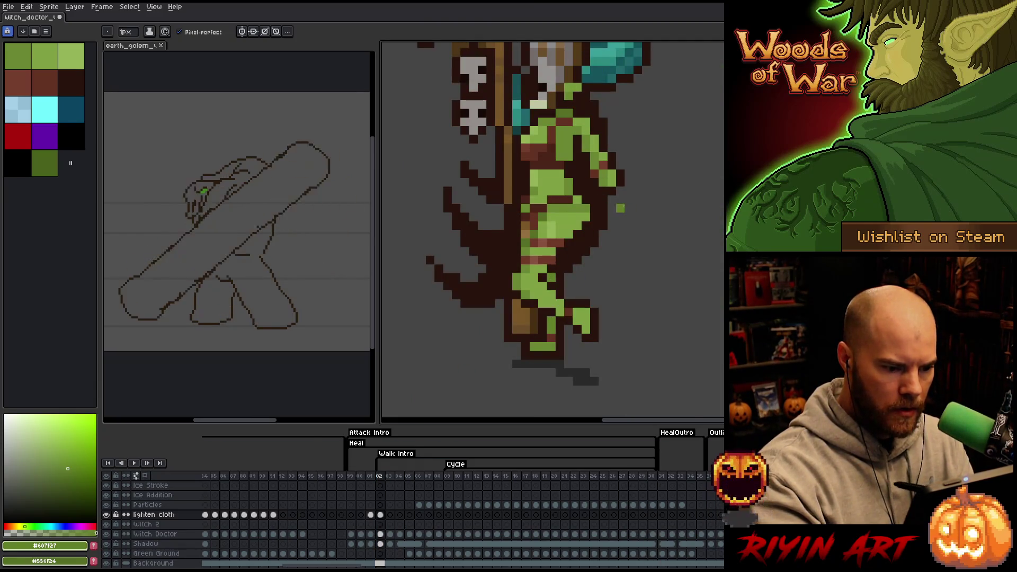
pyautogui.press('.')
pyautogui.press('.')
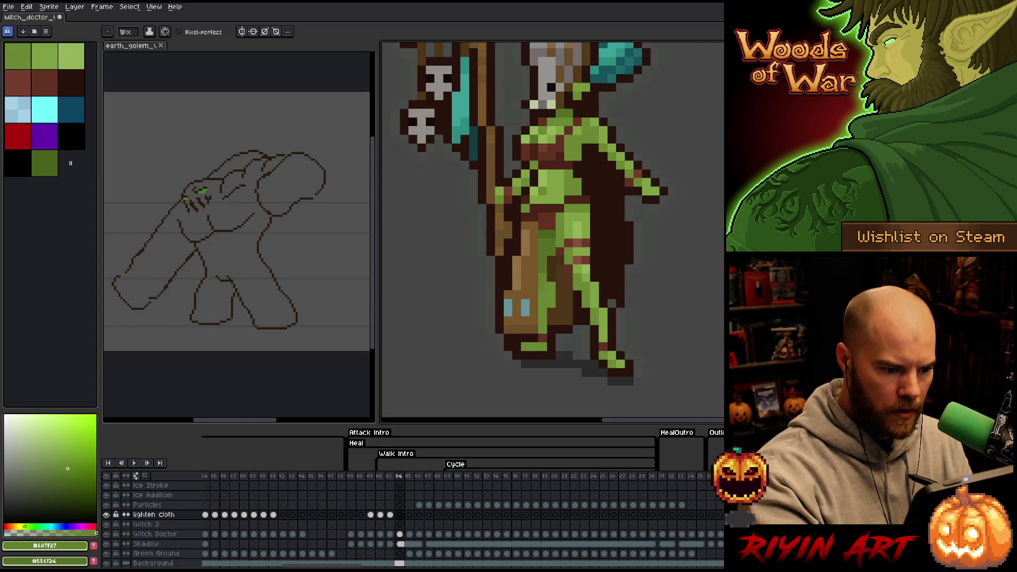
pyautogui.keyDown('alt'); pyautogui.click(543, 277); pyautogui.keyUp('alt')
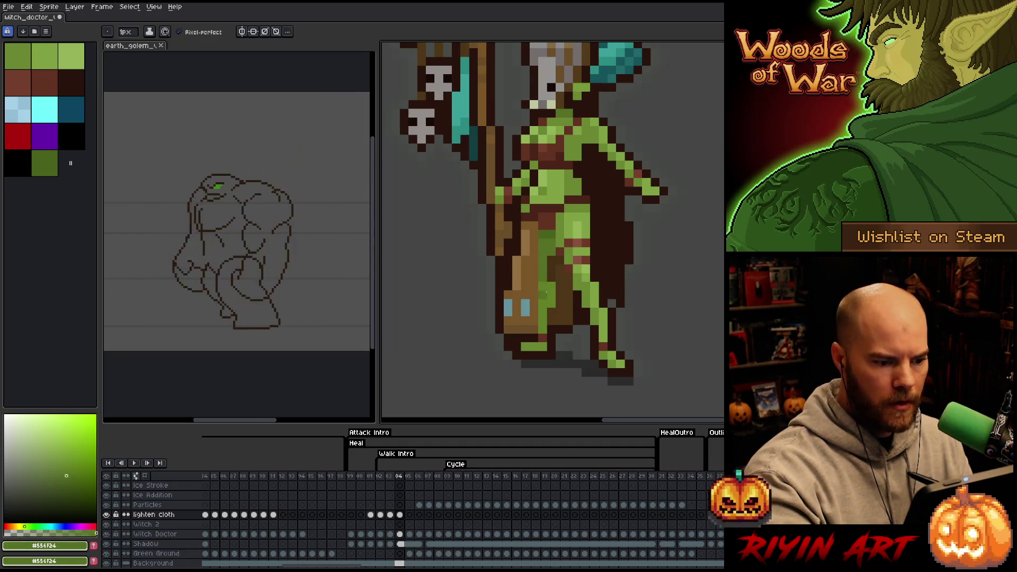
pyautogui.keyDown('alt'); pyautogui.click(551, 233); pyautogui.keyUp('alt')
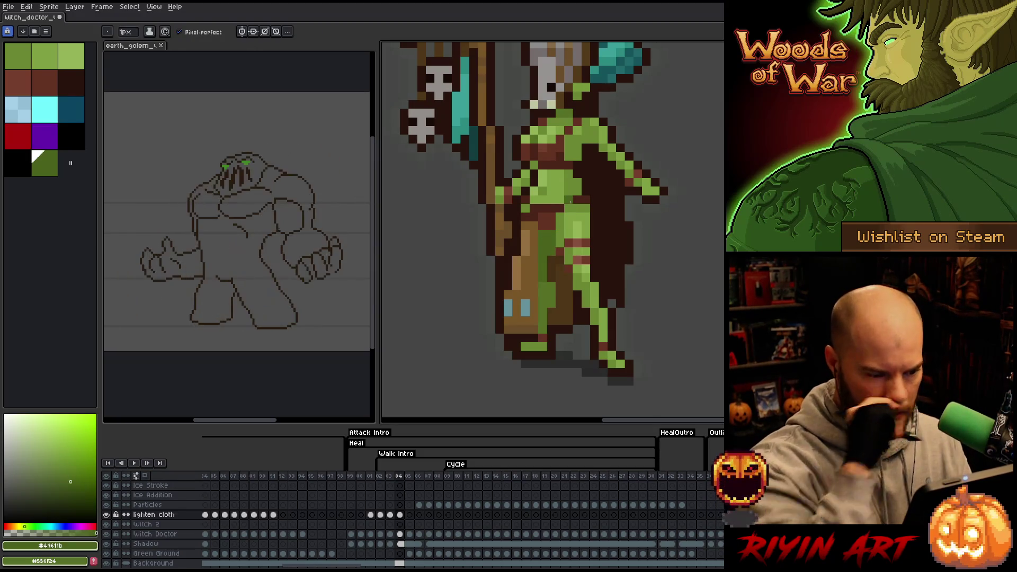
pyautogui.press('Right')
pyautogui.press('Left')
pyautogui.press('Right')
pyautogui.press('Left')
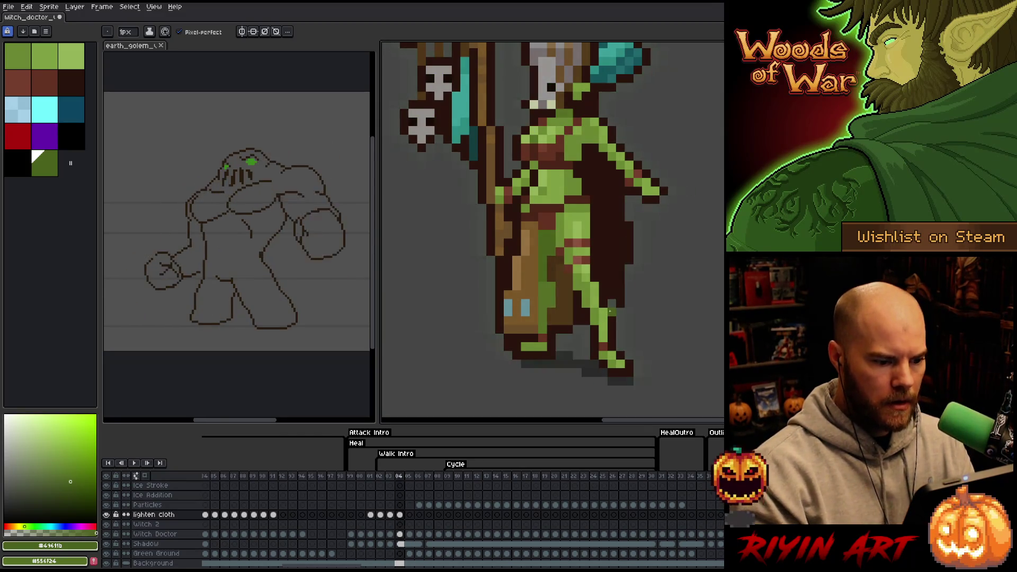
# - Shade the cloth on frames 05 and 06 with #556F24, #49611b and brown #8c622c, then save
pyautogui.click(411, 515)
pyautogui.moveTo(400, 515); pyautogui.dragTo(421, 517)
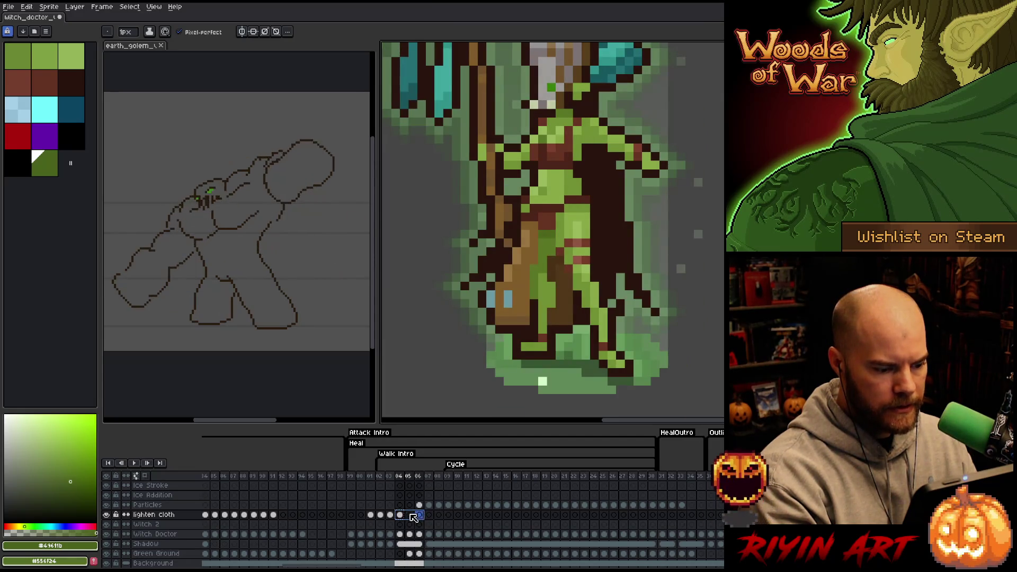
pyautogui.click(410, 515)
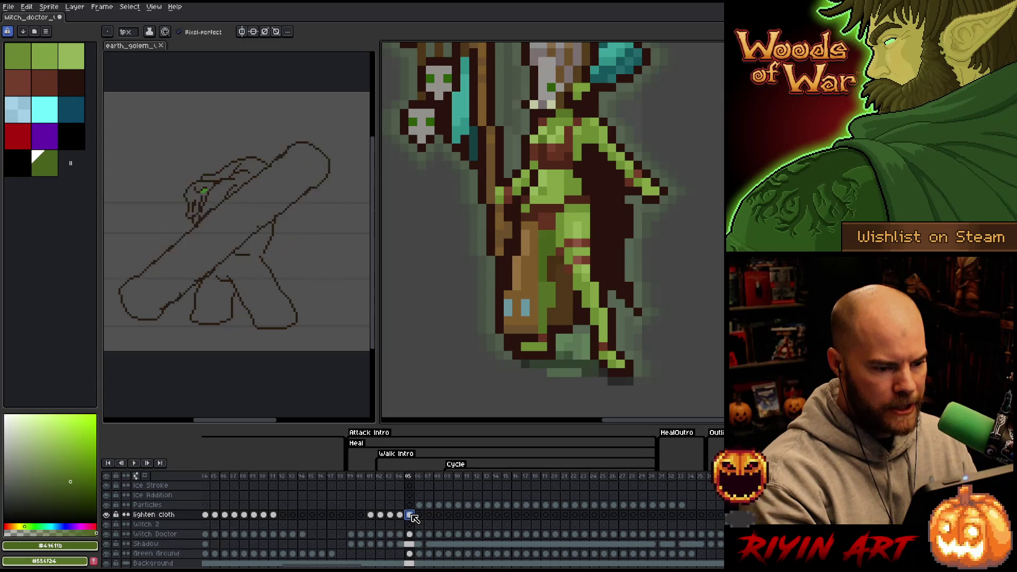
pyautogui.click(419, 515)
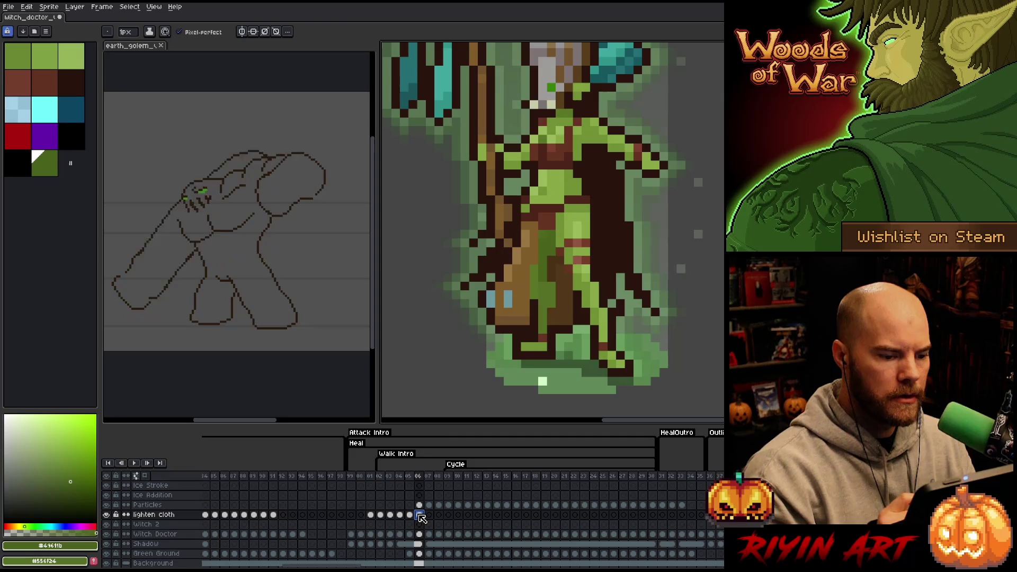
pyautogui.keyDown('alt'); pyautogui.click(544, 265); pyautogui.keyUp('alt')
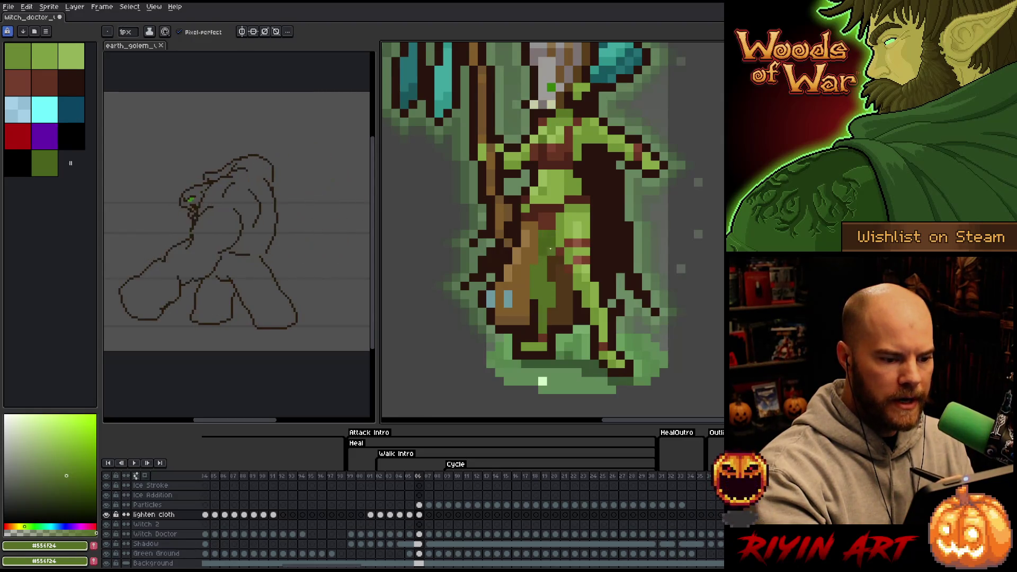
pyautogui.keyDown('alt'); pyautogui.click(543, 200); pyautogui.keyUp('alt')
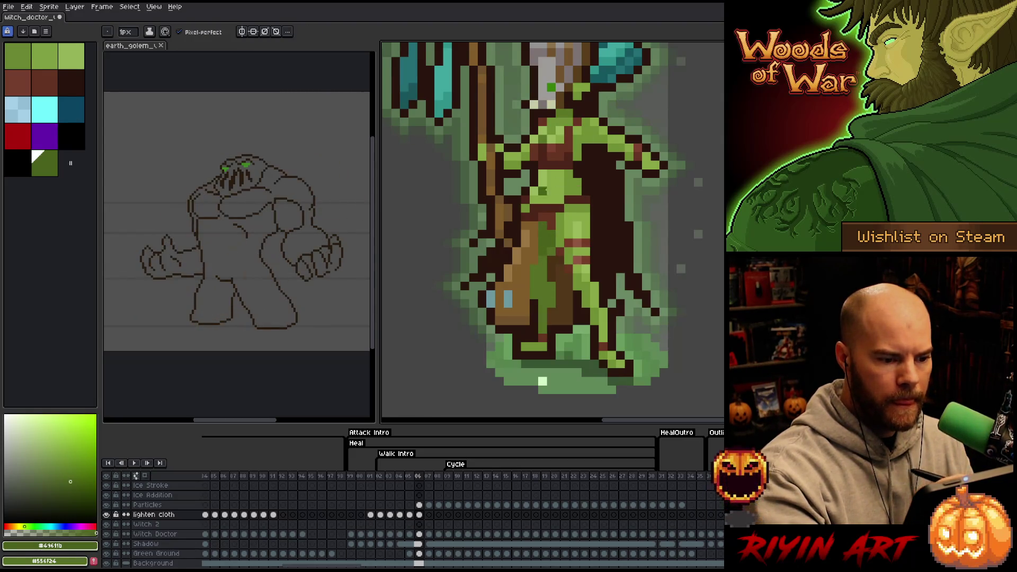
pyautogui.press('Left')
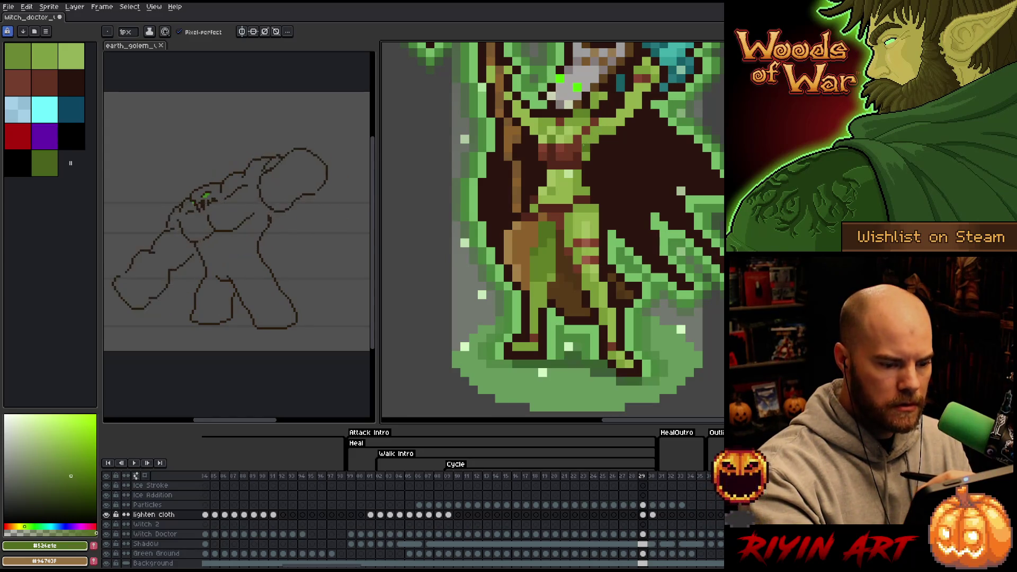
pyautogui.keyDown('alt'); pyautogui.click(582, 148); pyautogui.keyUp('alt')
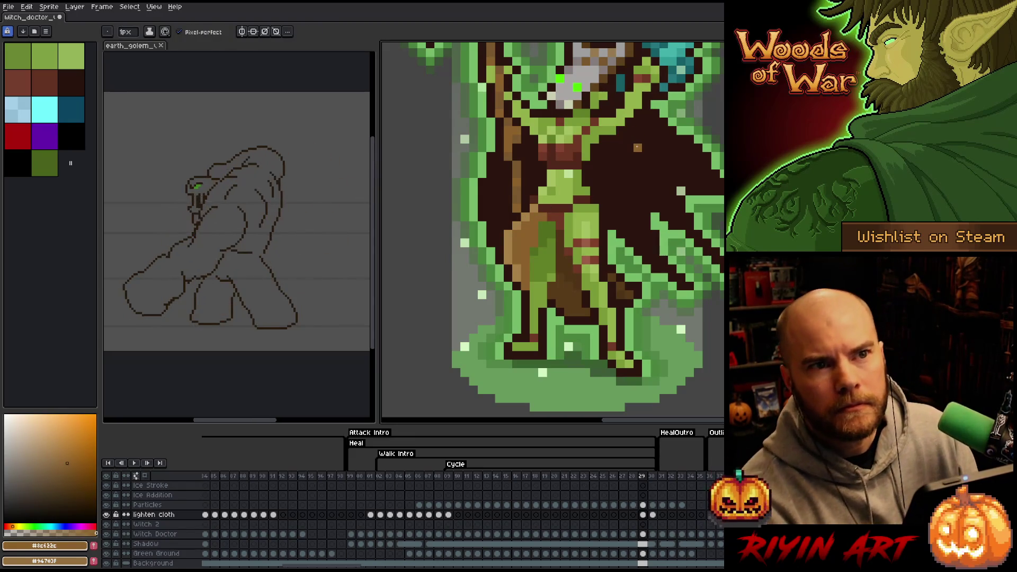
pyautogui.press('ctrl')
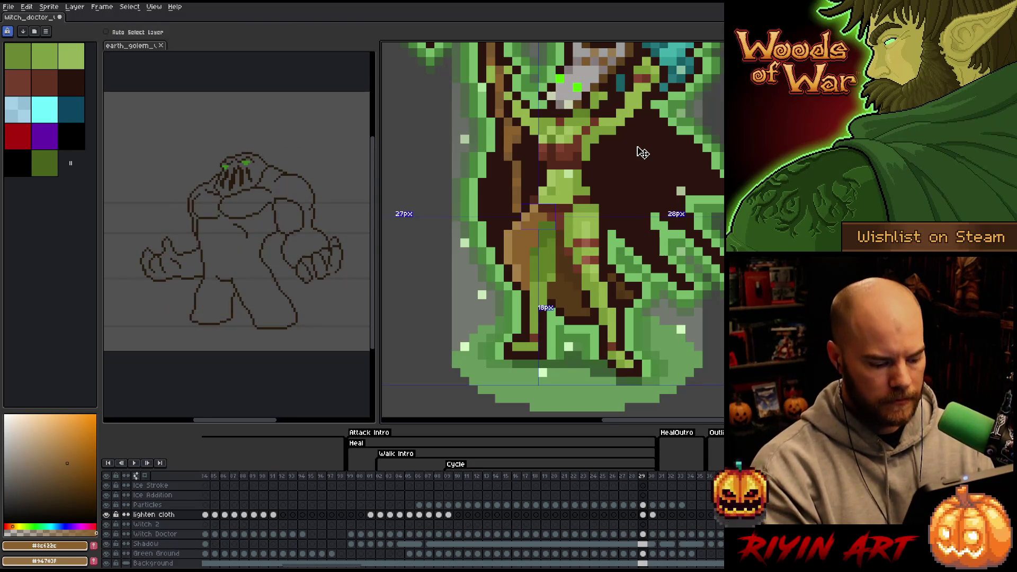
pyautogui.hotkey('ctrl', 's')
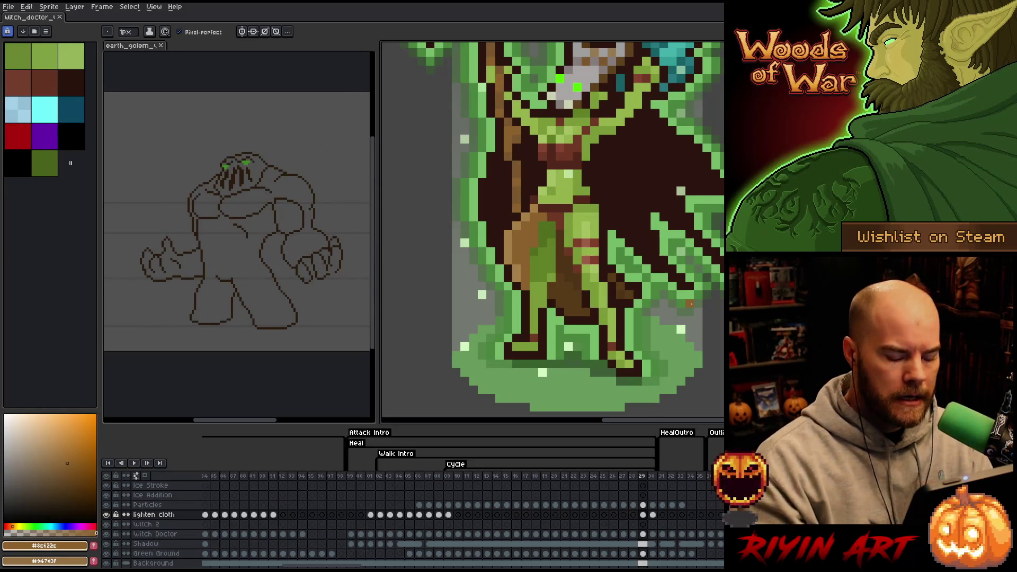
# - Paint lighter brown onto the cloth on frame 30
pyautogui.press('Right')
pyautogui.press('Left')
pyautogui.press('Left')
pyautogui.press('Right')
pyautogui.press('Right')
pyautogui.click(530, 225)
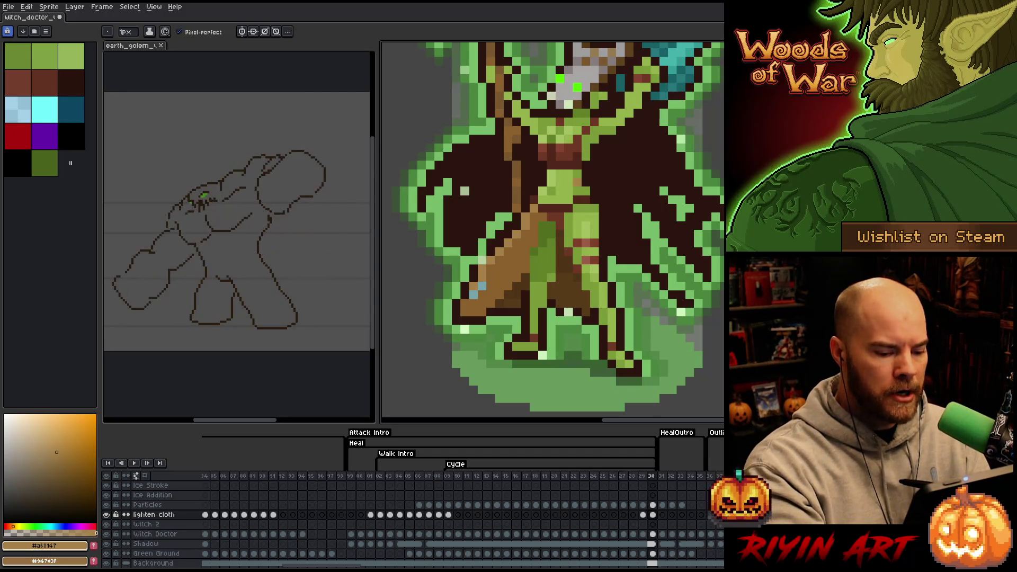
# - Paint the lightened brown cloth on Cycle frames 10 and 11, sampling browns and dark green
pyautogui.press('Return')
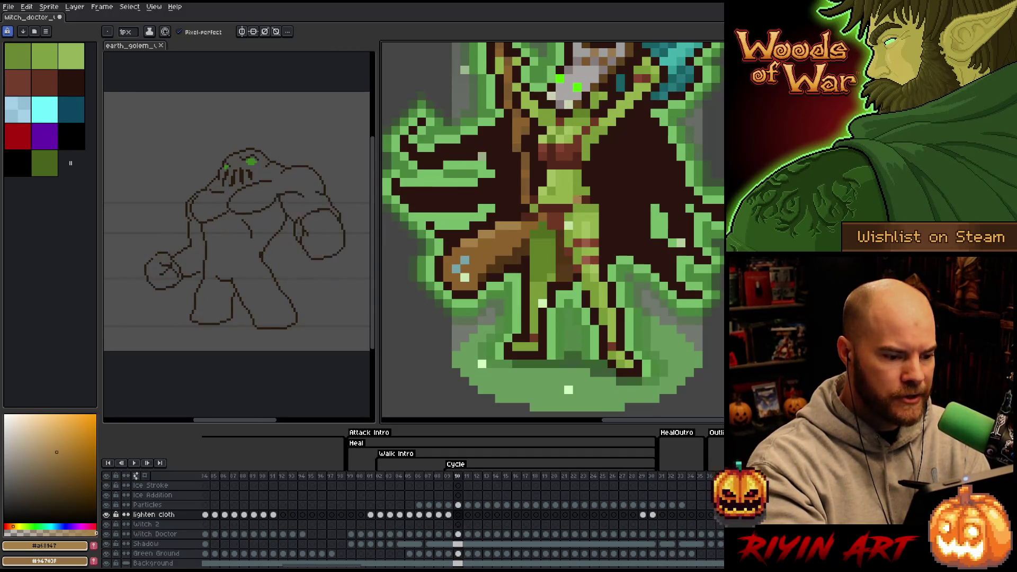
pyautogui.press('i')
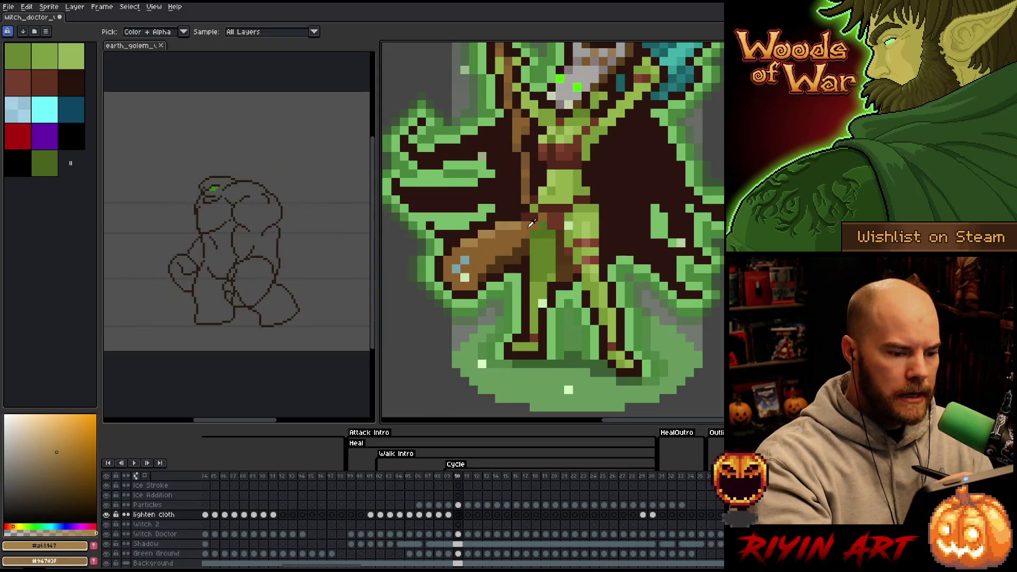
pyautogui.click(535, 214)
pyautogui.press('b')
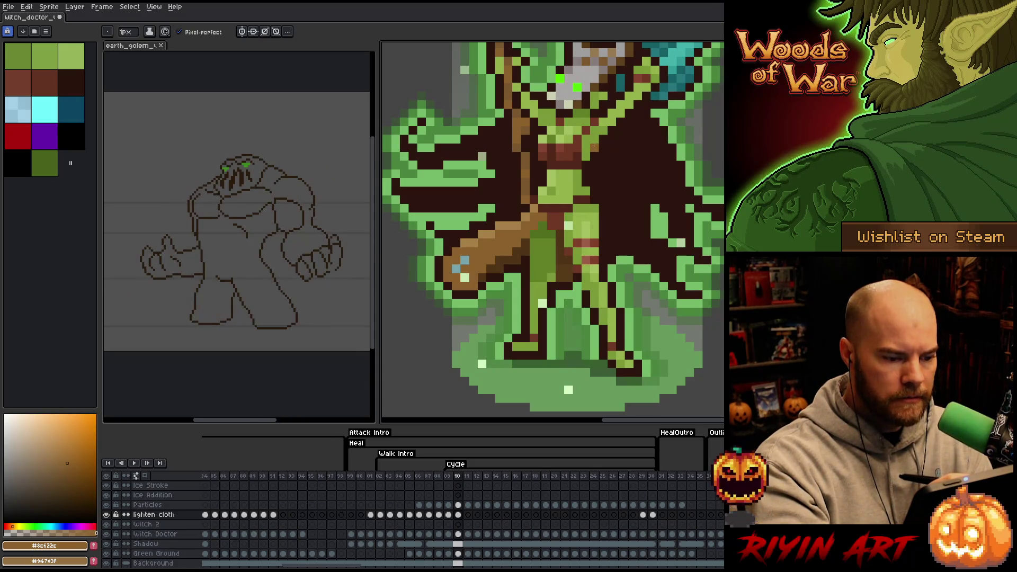
pyautogui.press('.')
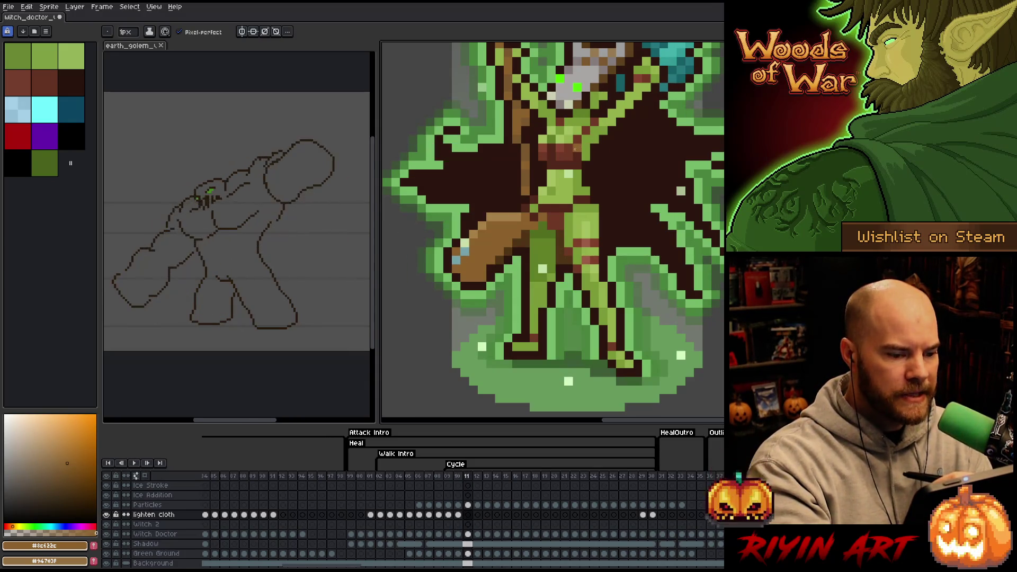
pyautogui.keyDown('alt'); pyautogui.click(526, 208); pyautogui.keyUp('alt')
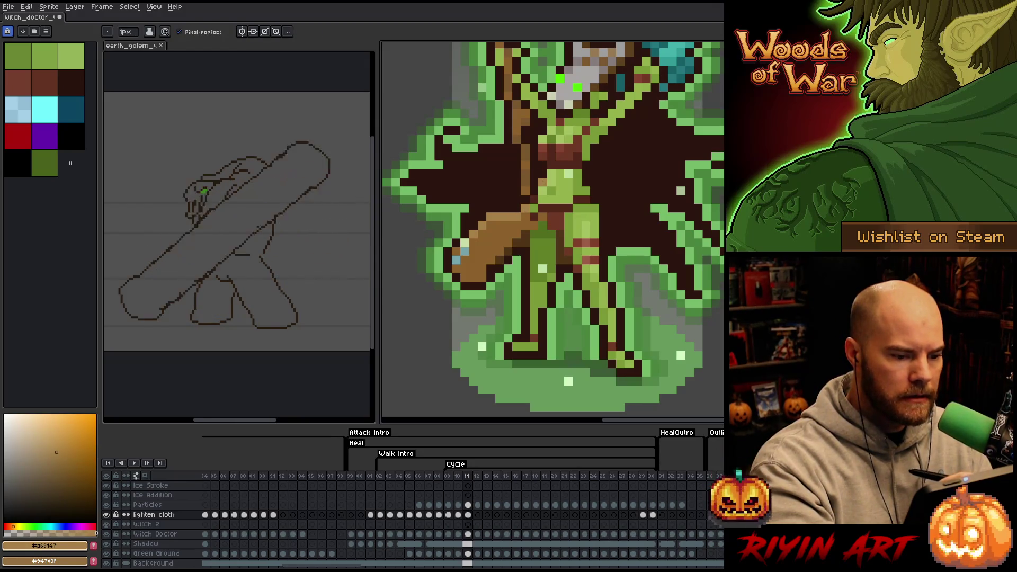
pyautogui.keyDown('alt'); pyautogui.click(534, 213); pyautogui.keyUp('alt')
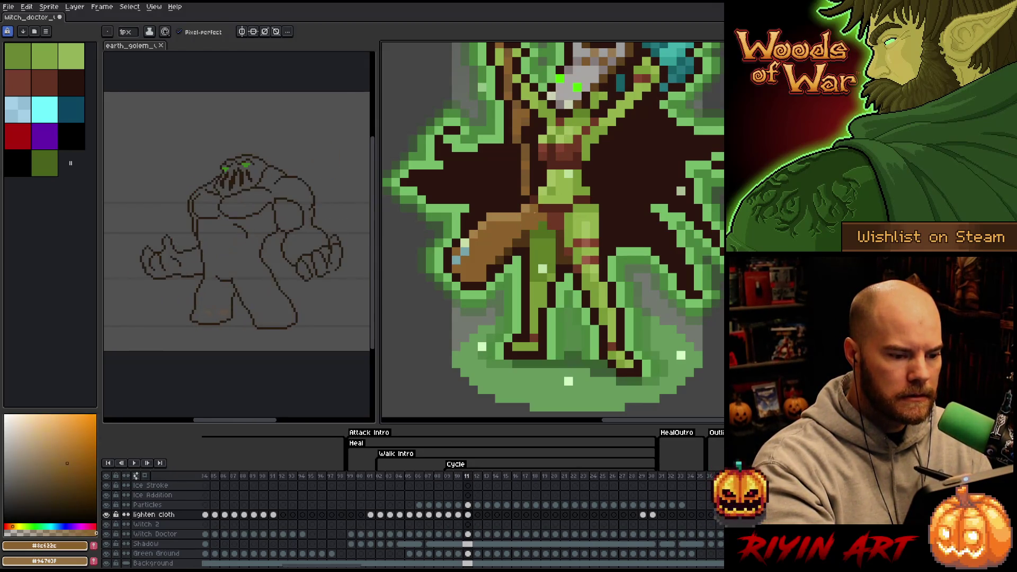
pyautogui.keyDown('alt'); pyautogui.click(560, 226); pyautogui.keyUp('alt')
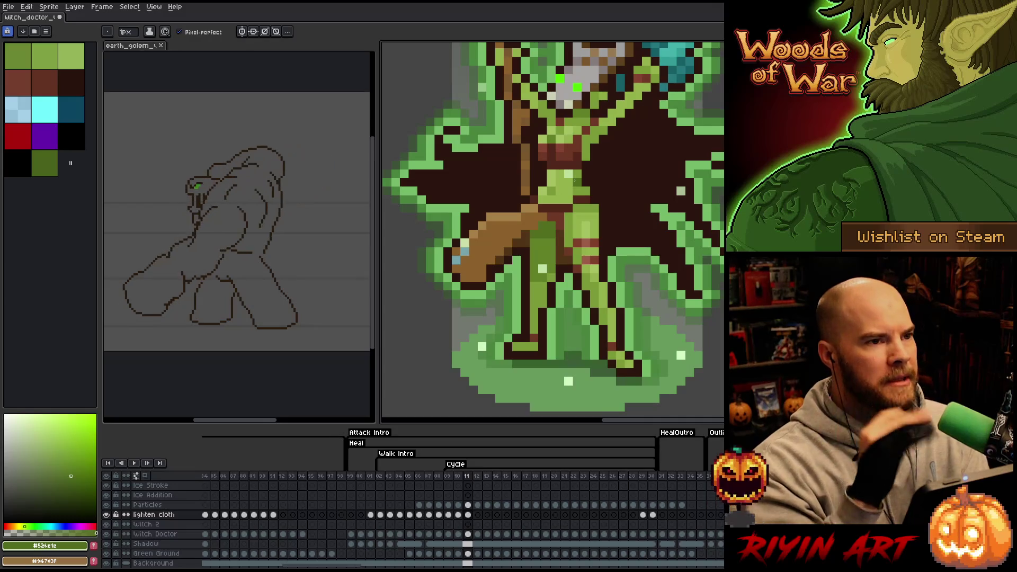
# - Continue the brown cloth shading on frames 12 and 13 and begin frame 14
pyautogui.press('Right')
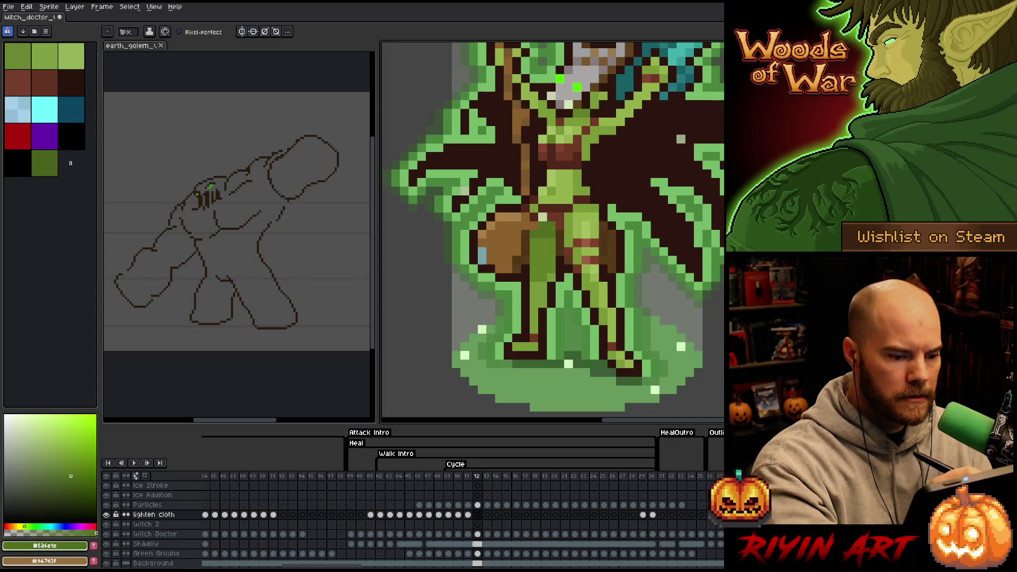
pyautogui.keyDown('alt'); pyautogui.click(501, 250); pyautogui.keyUp('alt')
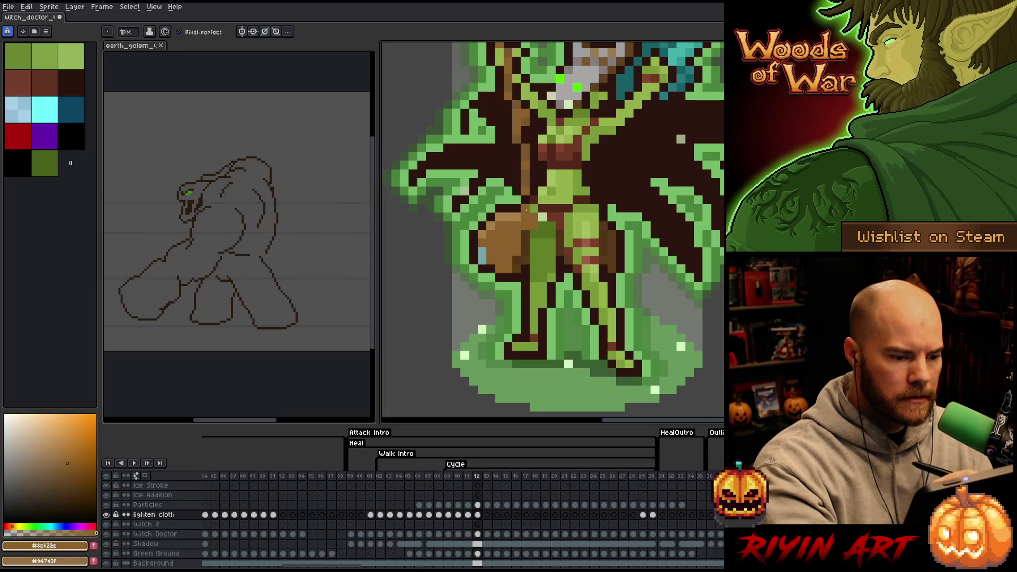
pyautogui.keyDown('alt'); pyautogui.click(495, 229); pyautogui.keyUp('alt')
pyautogui.keyDown('alt'); pyautogui.click(539, 213); pyautogui.keyUp('alt')
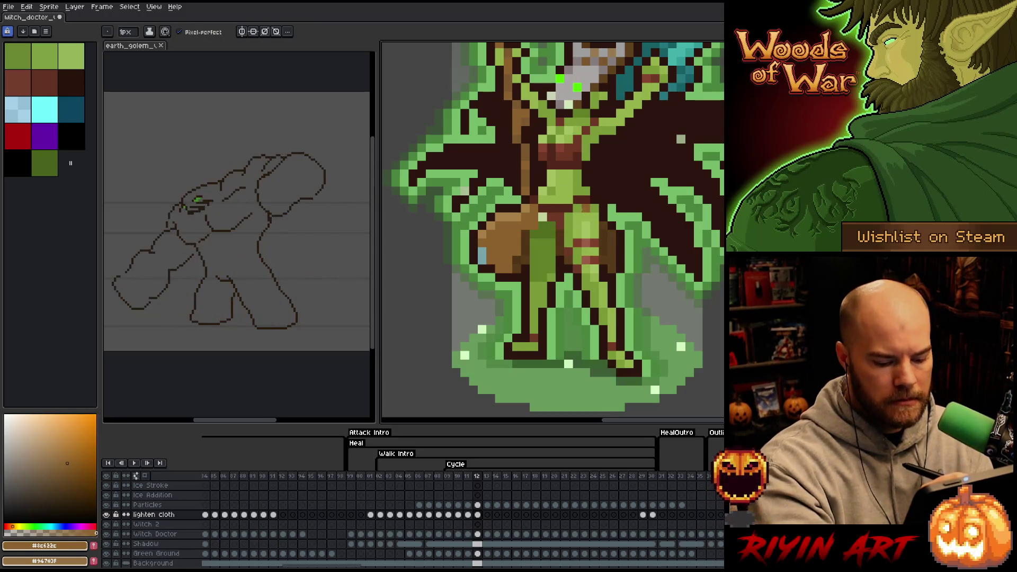
pyautogui.press('Right')
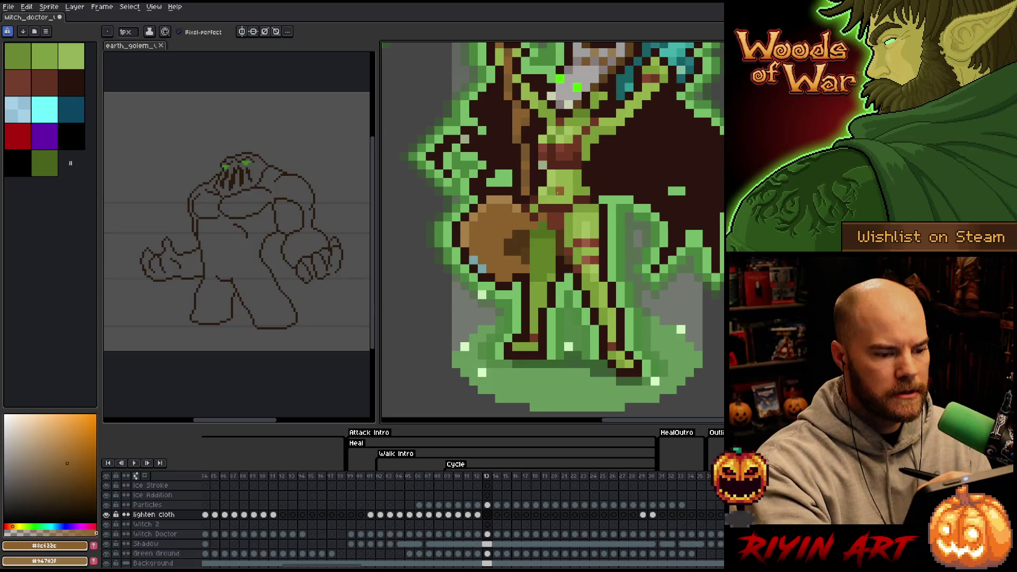
pyautogui.keyDown('alt'); pyautogui.click(526, 213); pyautogui.keyUp('alt')
pyautogui.keyDown('alt'); pyautogui.click(541, 183); pyautogui.keyUp('alt')
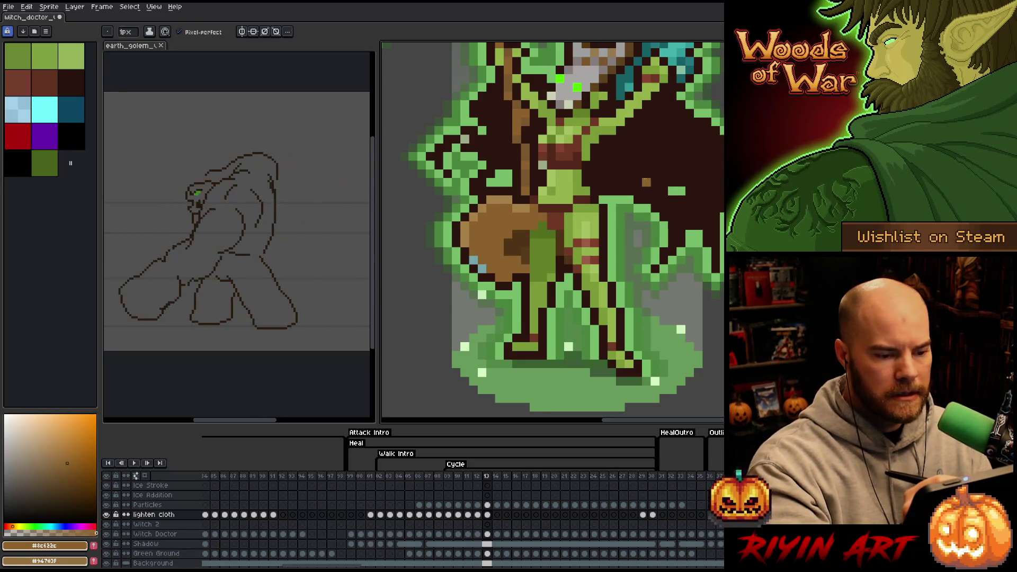
pyautogui.keyDown('alt'); pyautogui.click(595, 148); pyautogui.keyUp('alt')
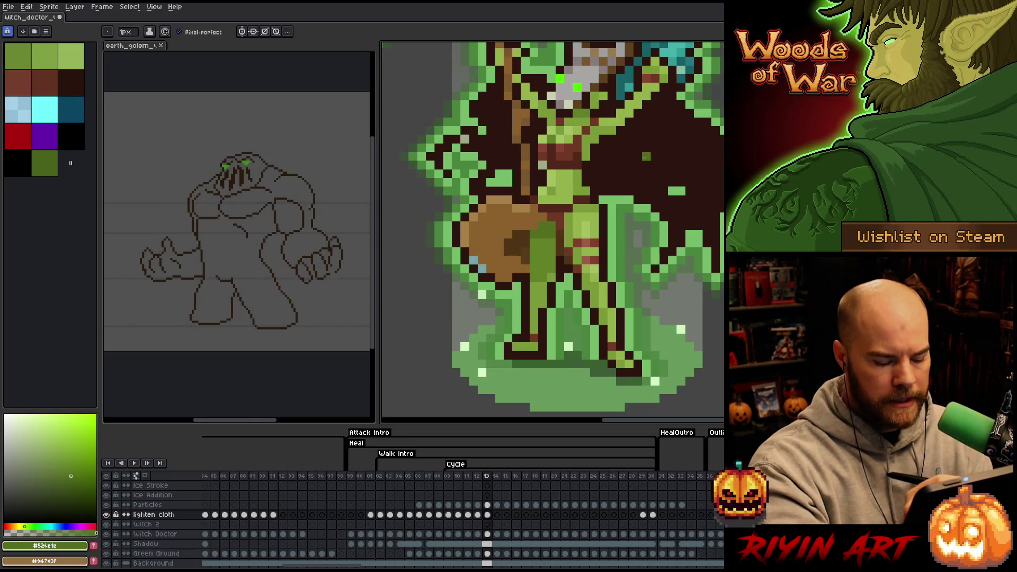
pyautogui.press('Right')
pyautogui.keyDown('alt'); pyautogui.click(533, 216); pyautogui.keyUp('alt')
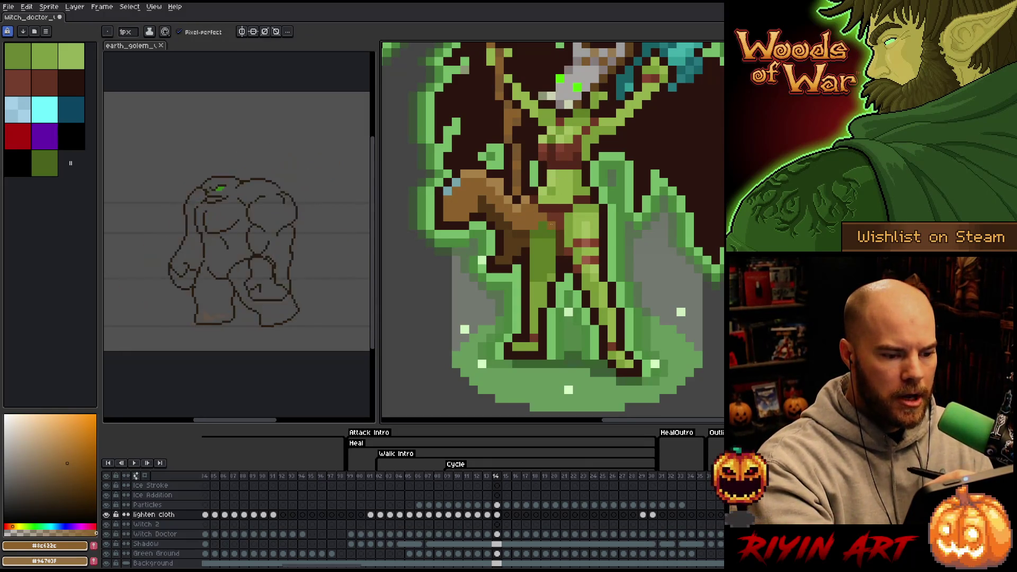
# - Sample the cloth greens and browns and paint highlights on frames 14–15, comparing the two
pyautogui.keyDown('alt'); pyautogui.click(551, 225); pyautogui.keyUp('alt')
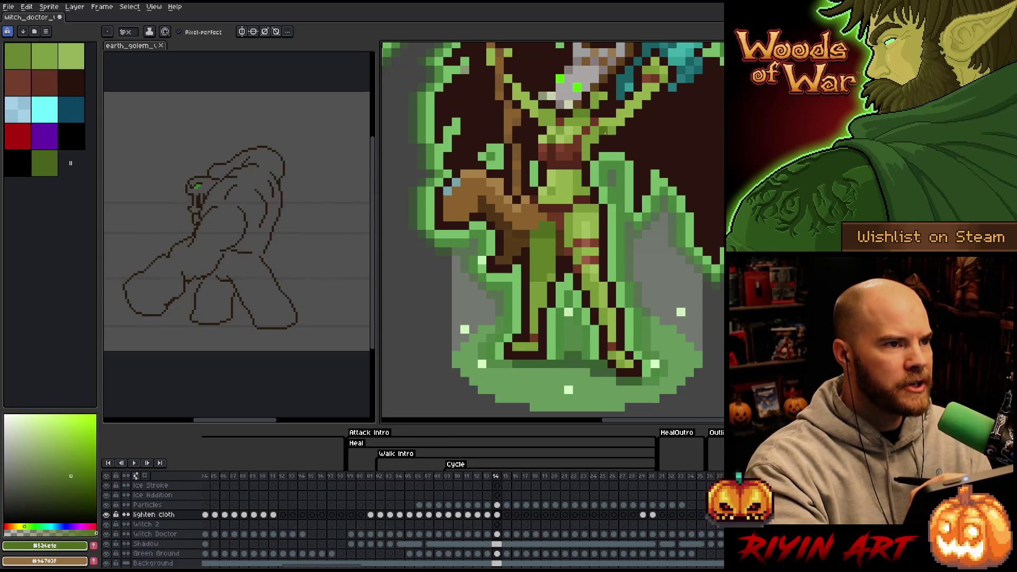
pyautogui.press('.')
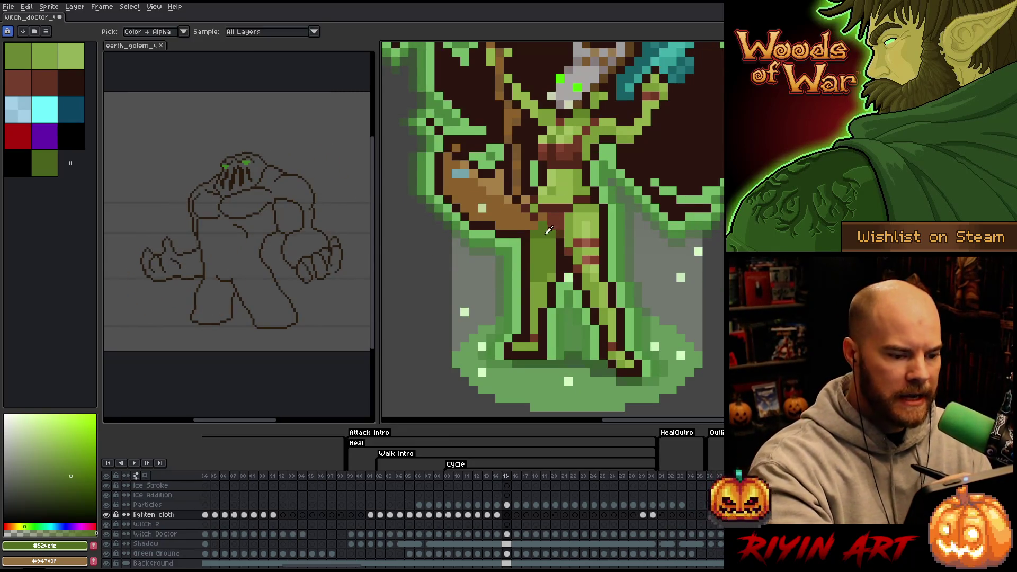
pyautogui.keyDown('alt'); pyautogui.click(536, 218); pyautogui.keyUp('alt')
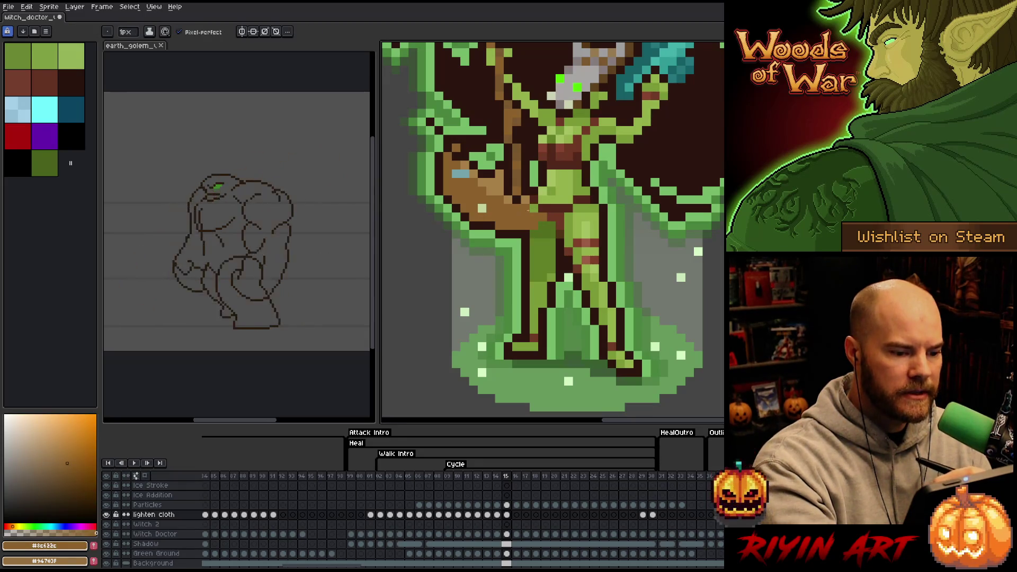
pyautogui.keyDown('alt'); pyautogui.click(526, 182); pyautogui.keyUp('alt')
pyautogui.keyDown('alt'); pyautogui.click(536, 218); pyautogui.keyUp('alt')
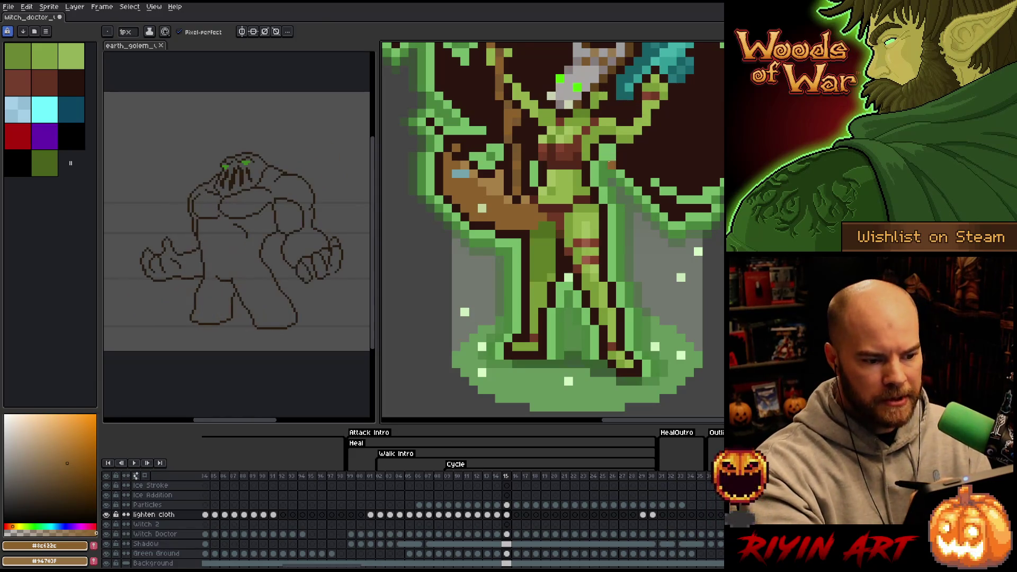
pyautogui.press(',')
pyautogui.press('.')
pyautogui.press(',')
pyautogui.press('.')
pyautogui.press('.')
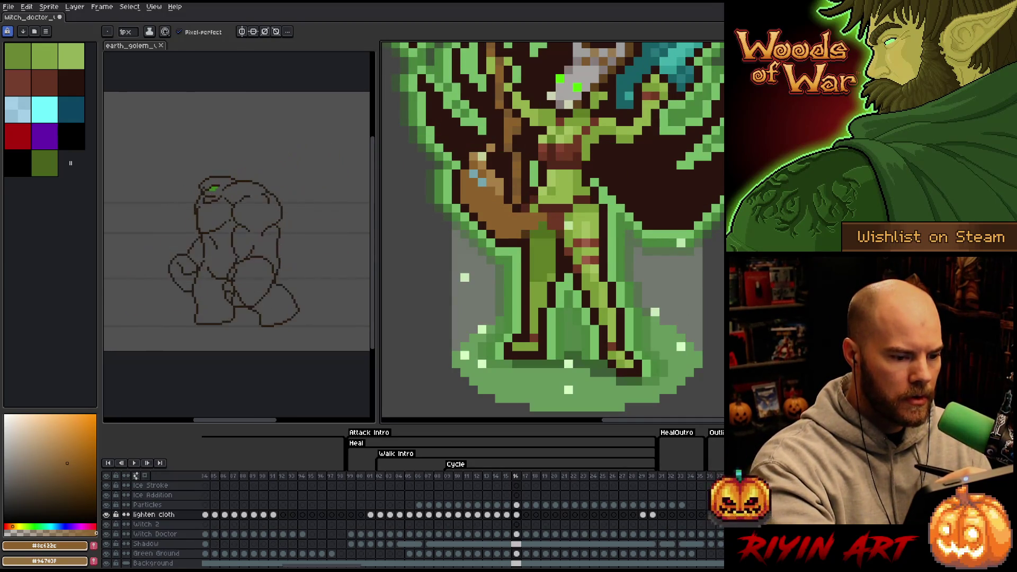
# - Paint tan cloth highlights on frames 16 through 19 using the sampled browns
pyautogui.keyDown('alt'); pyautogui.click(534, 191); pyautogui.keyUp('alt')
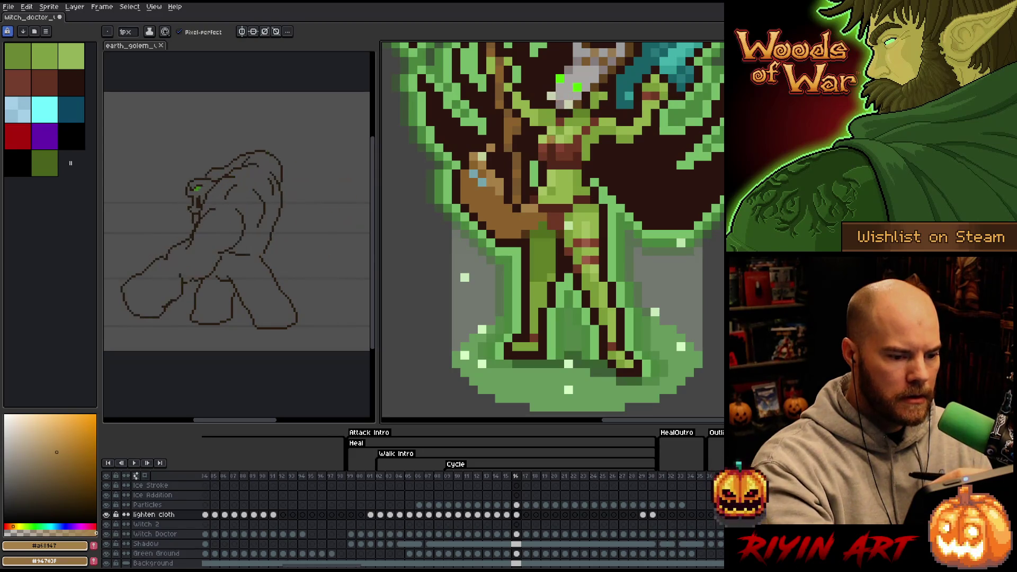
pyautogui.keyDown('alt'); pyautogui.click(552, 217); pyautogui.keyUp('alt')
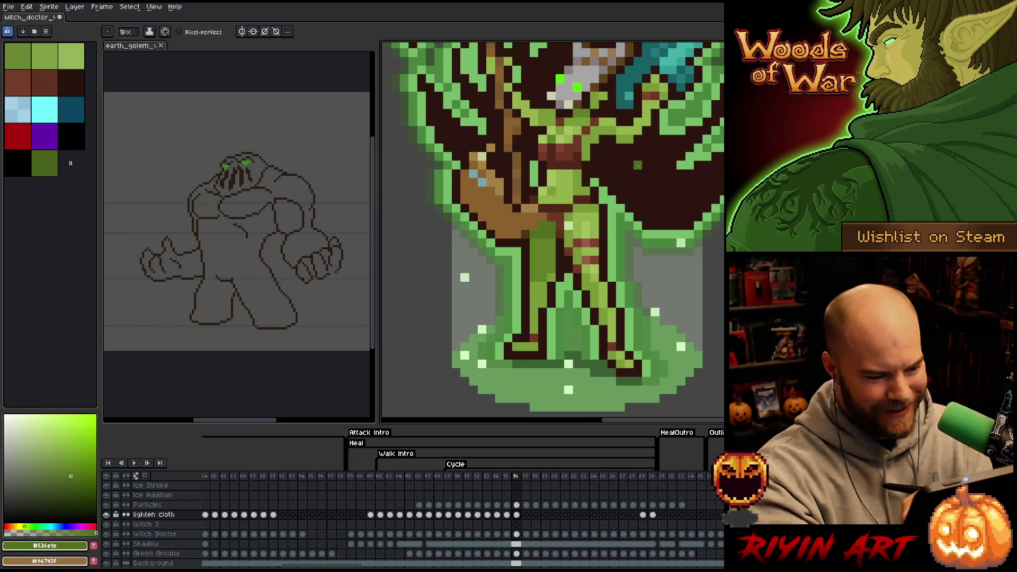
pyautogui.press('.')
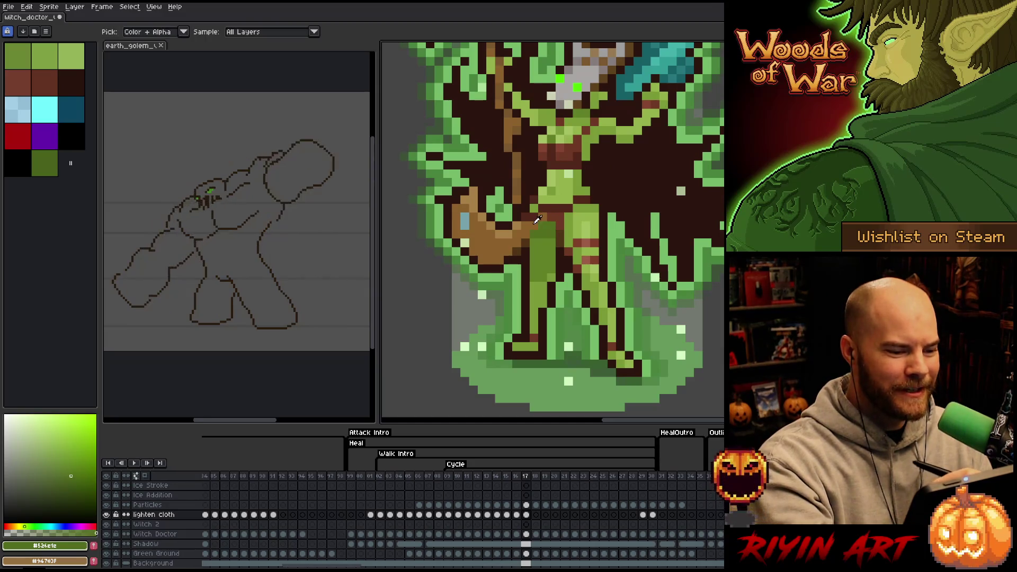
pyautogui.keyDown('alt'); pyautogui.click(526, 216); pyautogui.keyUp('alt')
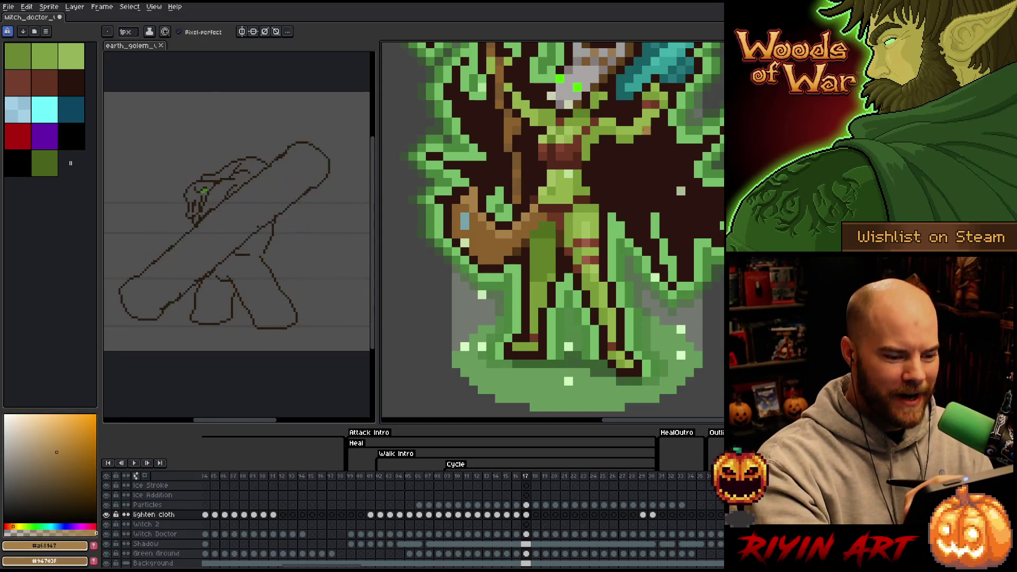
pyautogui.press('.')
pyautogui.keyDown('alt'); pyautogui.click(551, 181); pyautogui.keyUp('alt')
pyautogui.keyDown('alt'); pyautogui.click(530, 212); pyautogui.keyUp('alt')
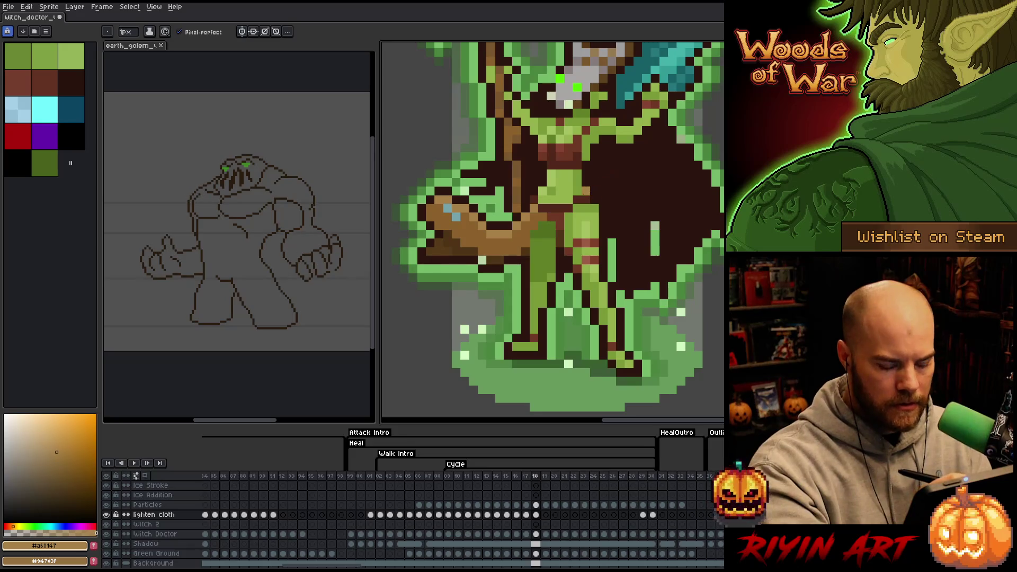
pyautogui.press('.')
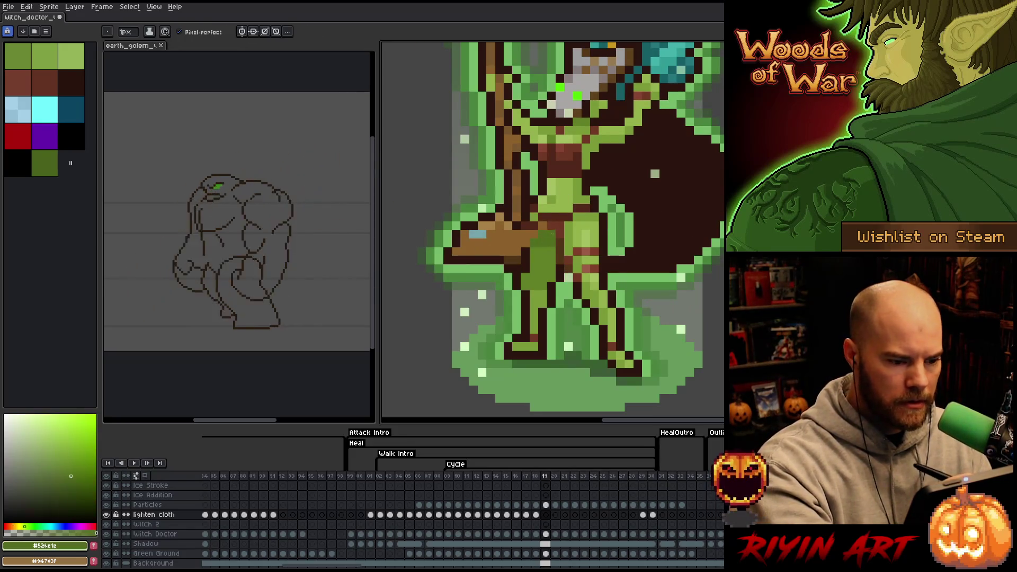
pyautogui.keyDown('alt'); pyautogui.click(532, 228); pyautogui.keyUp('alt')
pyautogui.keyDown('alt'); pyautogui.click(525, 225); pyautogui.keyUp('alt')
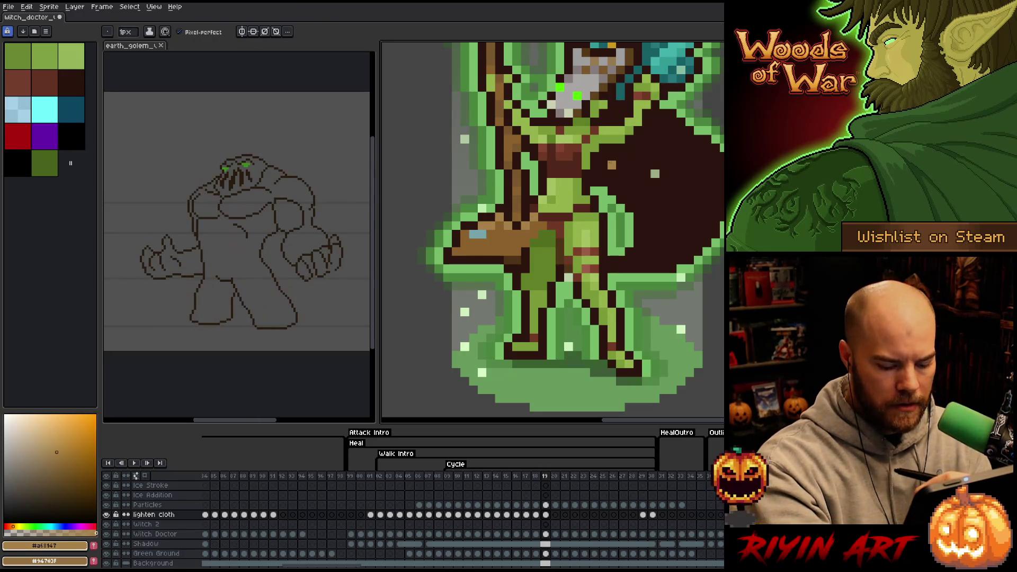
# - Add tan highlight pixels to the witch doctor's cloth on frames 20 and 21
pyautogui.press('.')
pyautogui.keyDown('alt'); pyautogui.click(547, 243); pyautogui.keyUp('alt')
pyautogui.keyDown('alt'); pyautogui.click(527, 227); pyautogui.keyUp('alt')
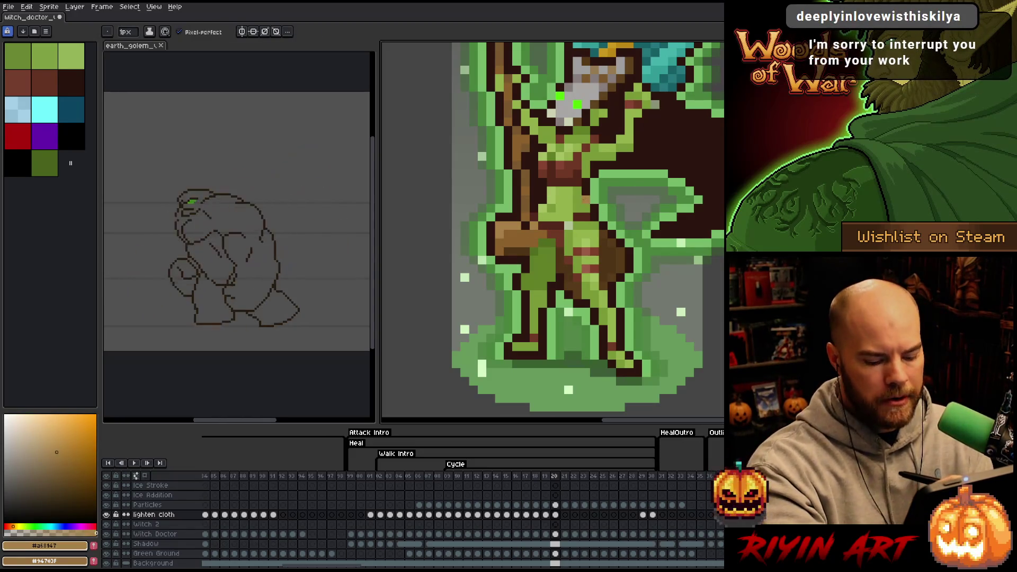
pyautogui.press('Right')
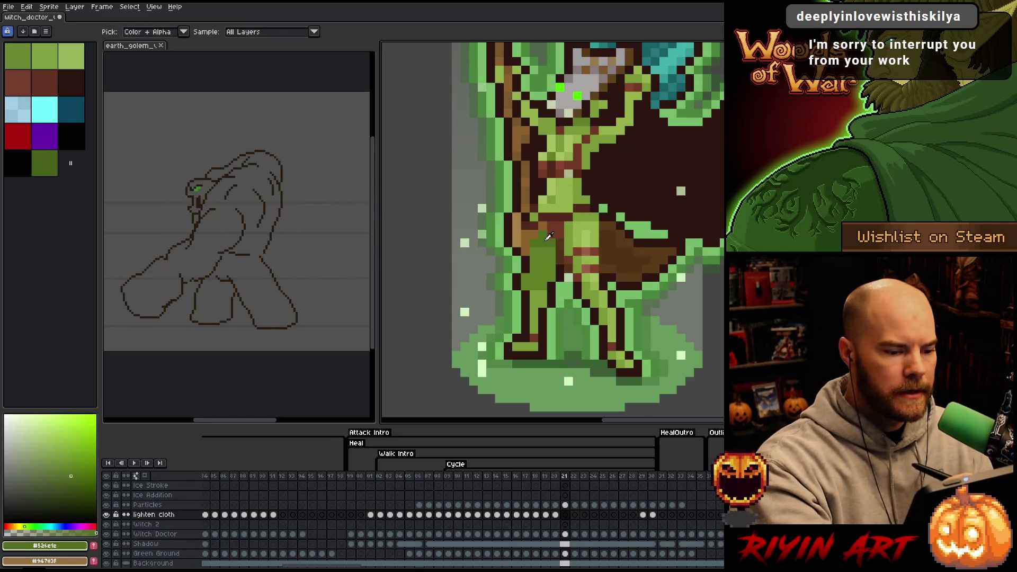
pyautogui.keyDown('alt'); pyautogui.click(534, 222); pyautogui.keyUp('alt')
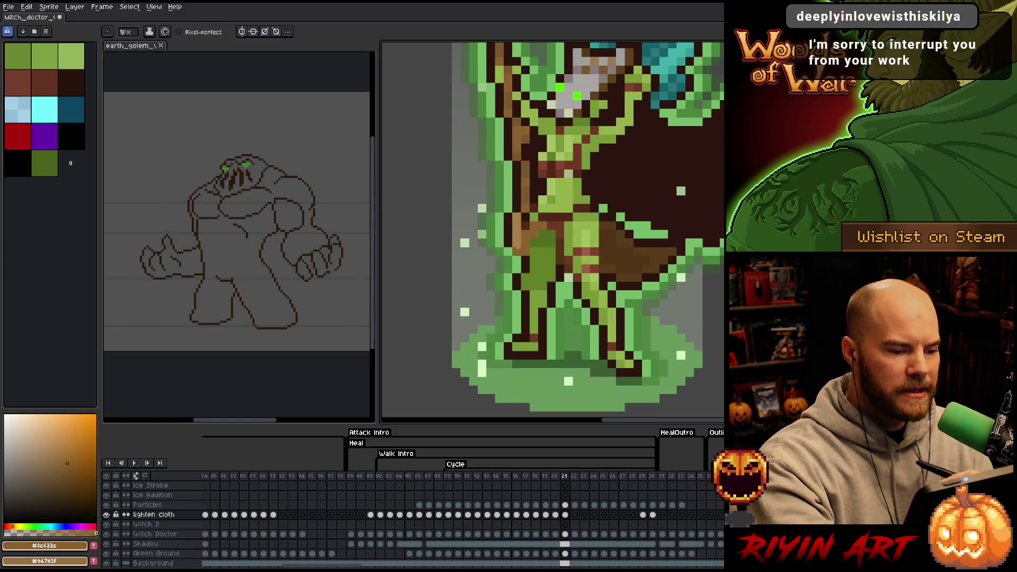
pyautogui.keyDown('alt'); pyautogui.click(526, 226); pyautogui.keyUp('alt')
pyautogui.click(656, 165)
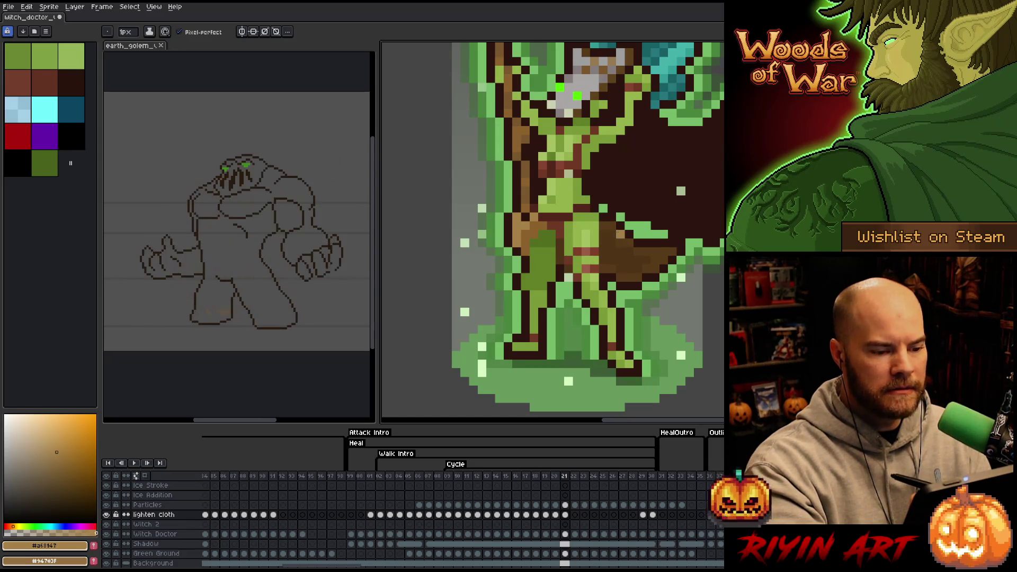
pyautogui.keyDown('alt'); pyautogui.click(580, 201); pyautogui.keyUp('alt')
pyautogui.press('.')
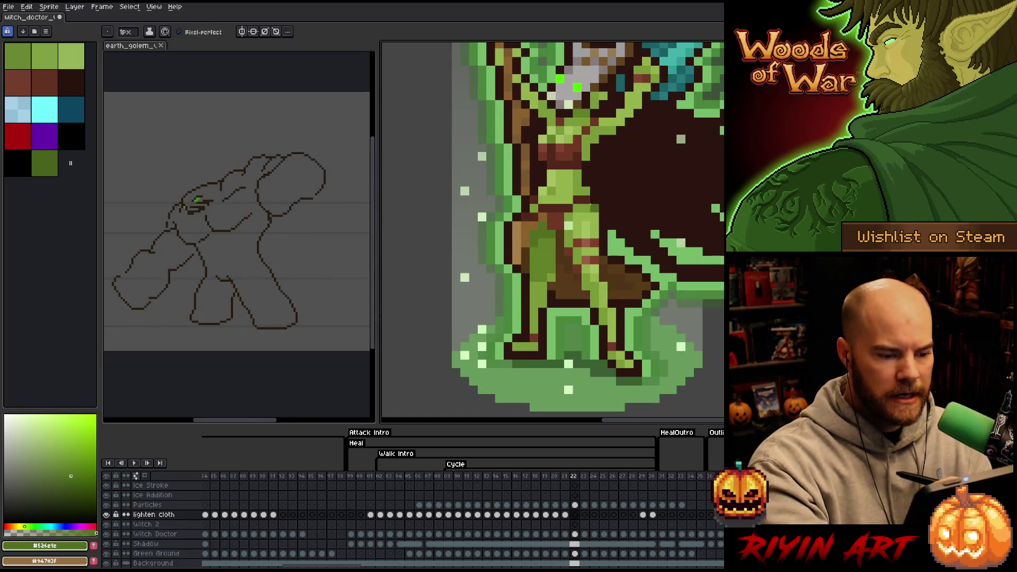
# - Paint cloth highlights on frames 22 to 26 with sampled tan, brown and green
pyautogui.keyDown('alt'); pyautogui.click(519, 227); pyautogui.keyUp('alt')
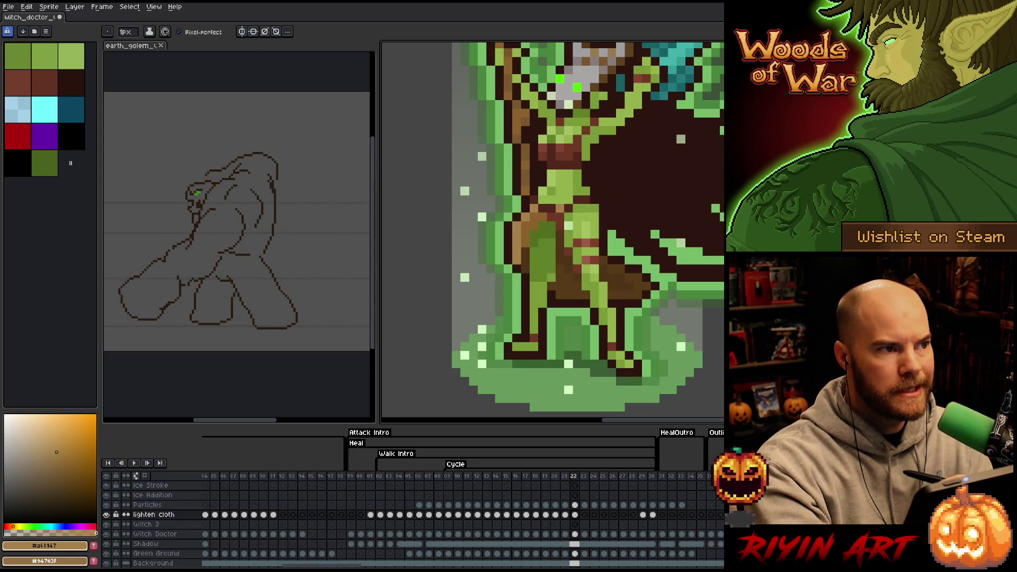
pyautogui.press('Right')
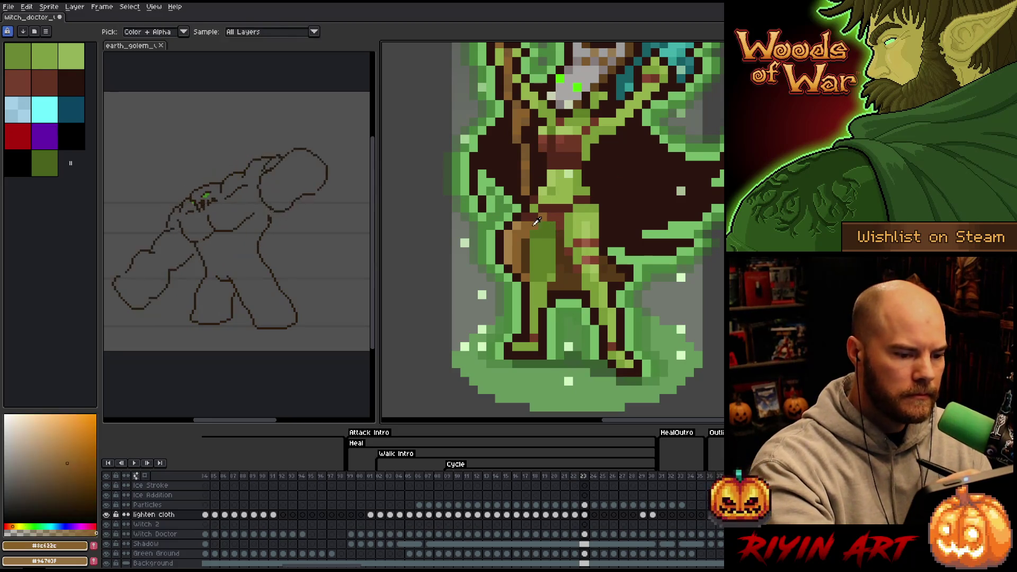
pyautogui.press('alt')
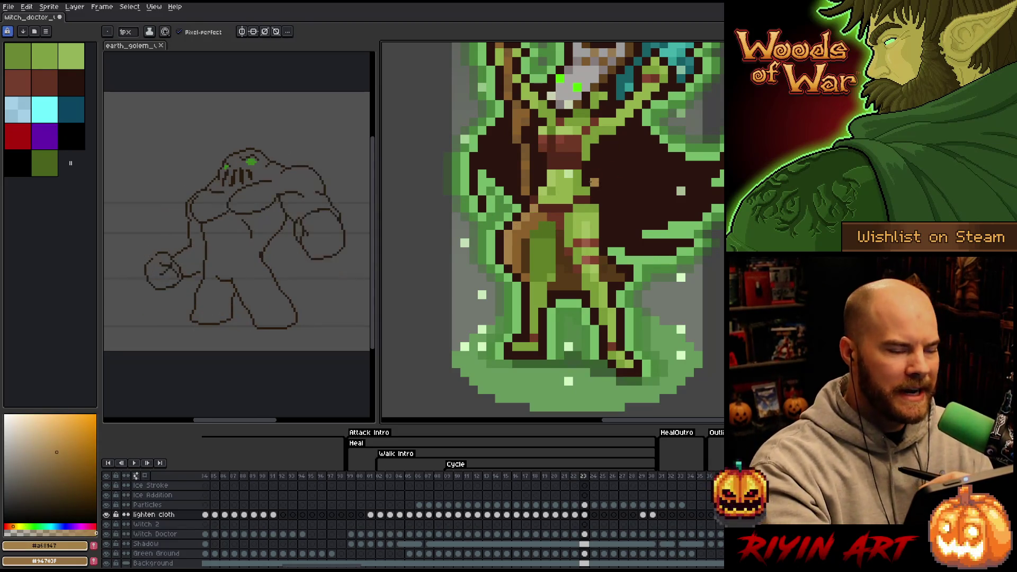
pyautogui.press('Right')
pyautogui.keyDown('alt'); pyautogui.click(569, 191); pyautogui.keyUp('alt')
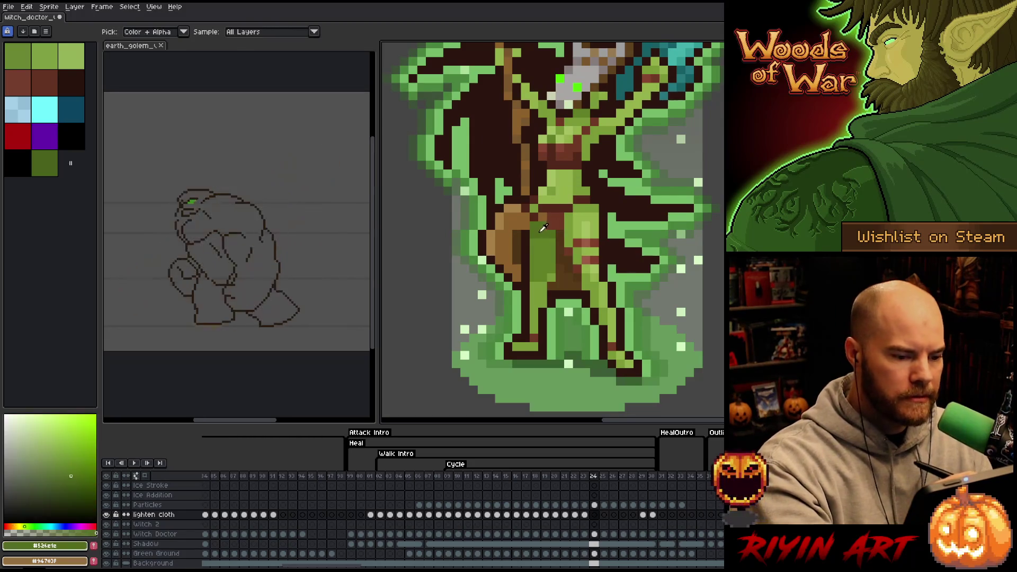
pyautogui.keyDown('alt'); pyautogui.click(536, 210); pyautogui.keyUp('alt')
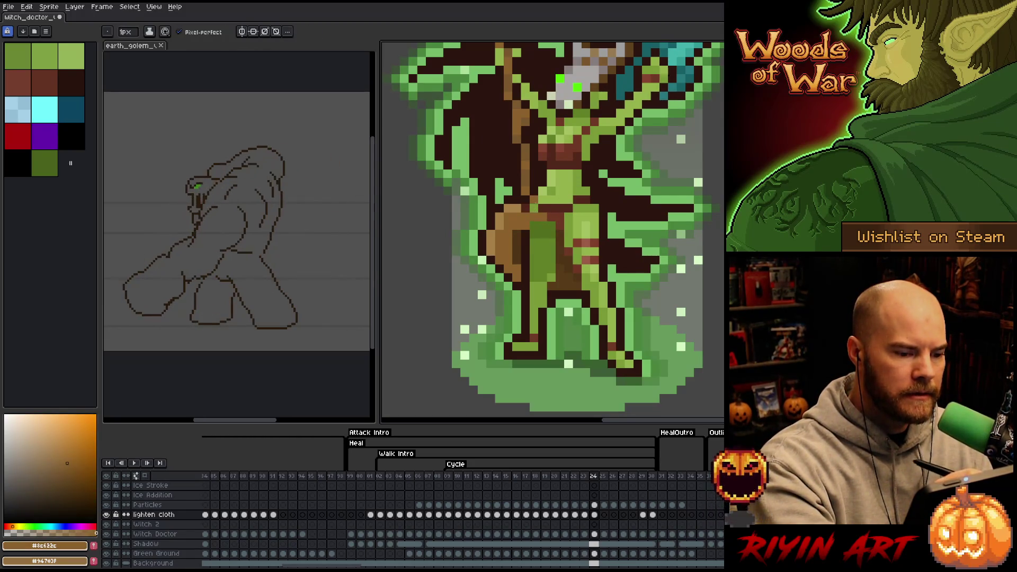
pyautogui.keyDown('alt'); pyautogui.click(513, 208); pyautogui.keyUp('alt')
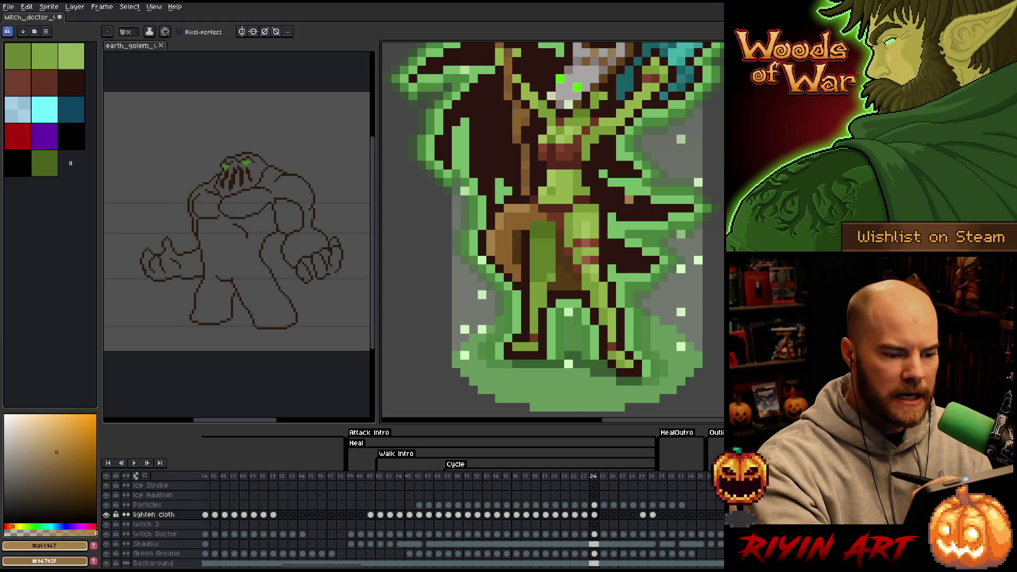
pyautogui.press('.')
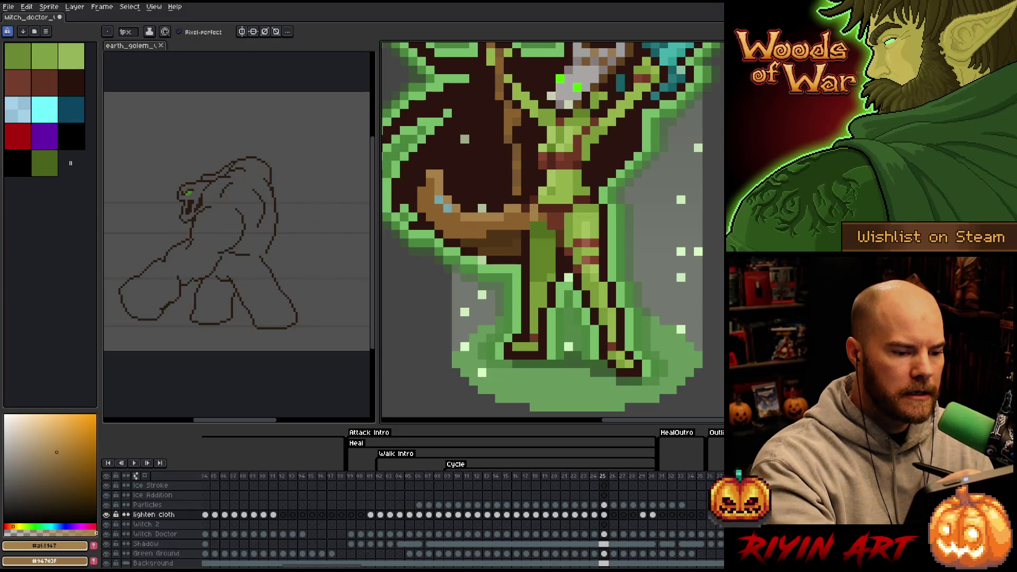
pyautogui.keyDown('alt'); pyautogui.click(534, 217); pyautogui.keyUp('alt')
pyautogui.keyDown('alt'); pyautogui.click(569, 217); pyautogui.keyUp('alt')
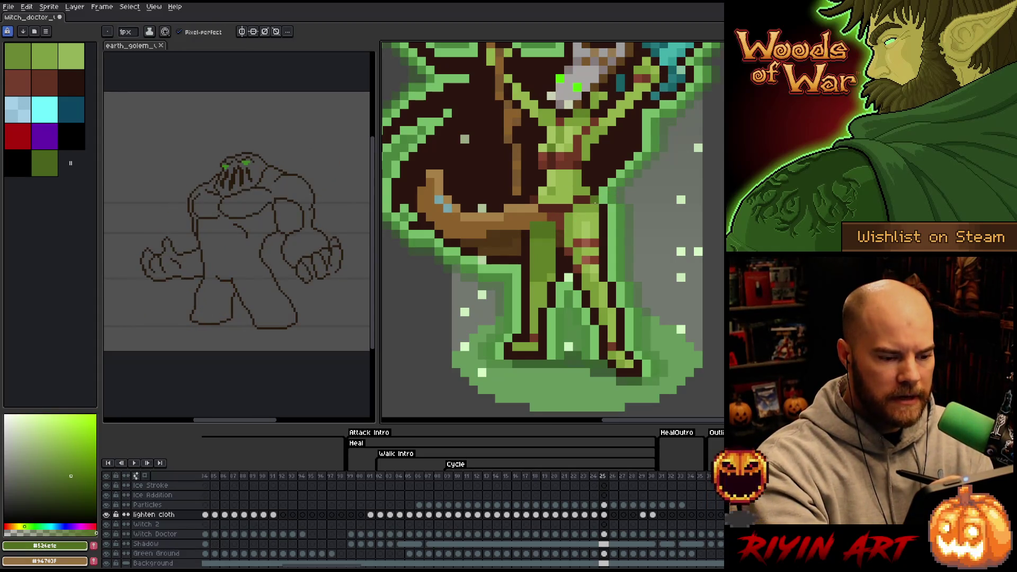
pyautogui.press('.')
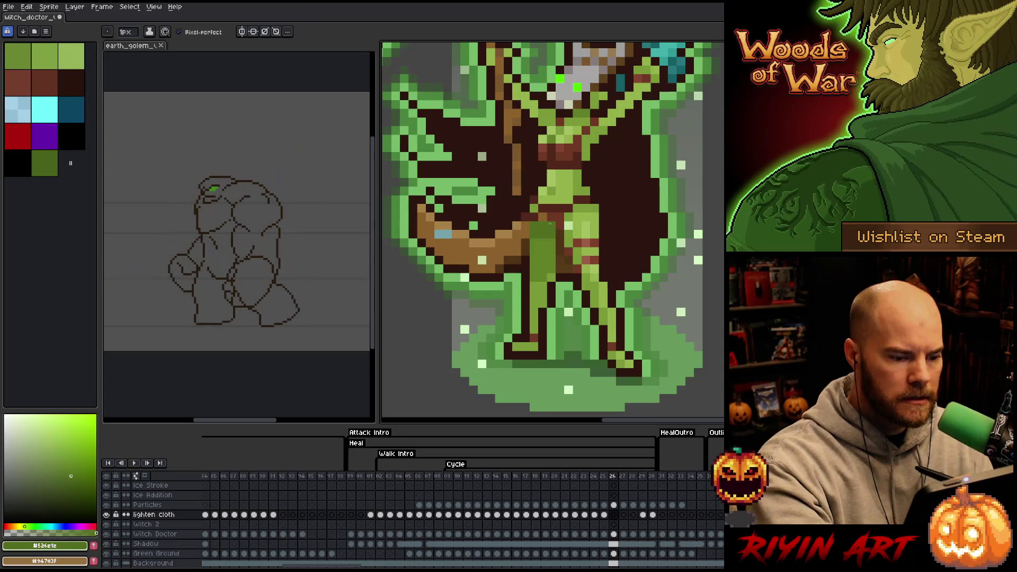
pyautogui.keyDown('alt'); pyautogui.click(538, 216); pyautogui.keyUp('alt')
# - Dismiss the cannot-modify error, save the sprite, and continue frame 26 with tan, brown and olive
pyautogui.click(518, 452)
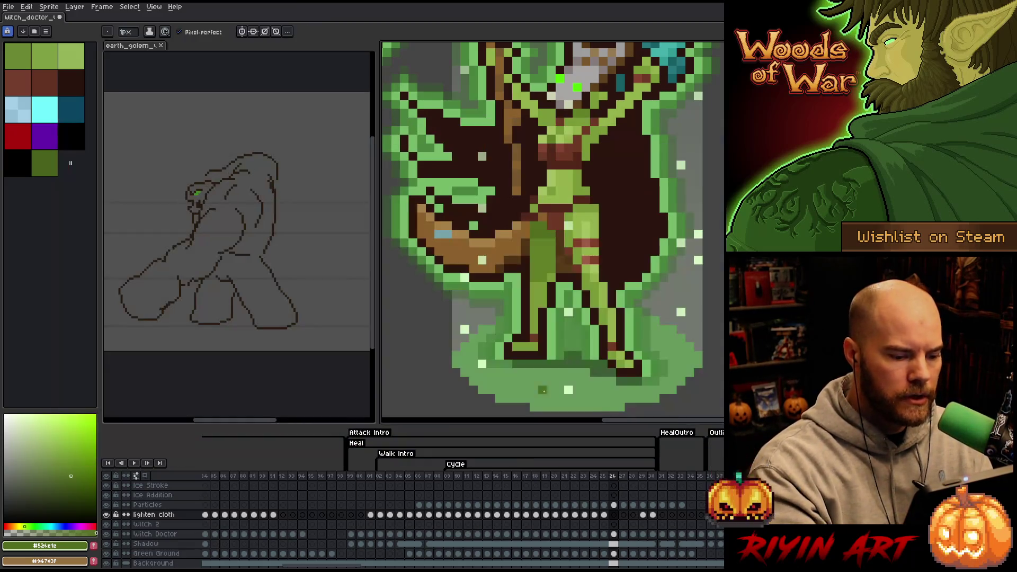
pyautogui.hotkey('ctrl', 's')
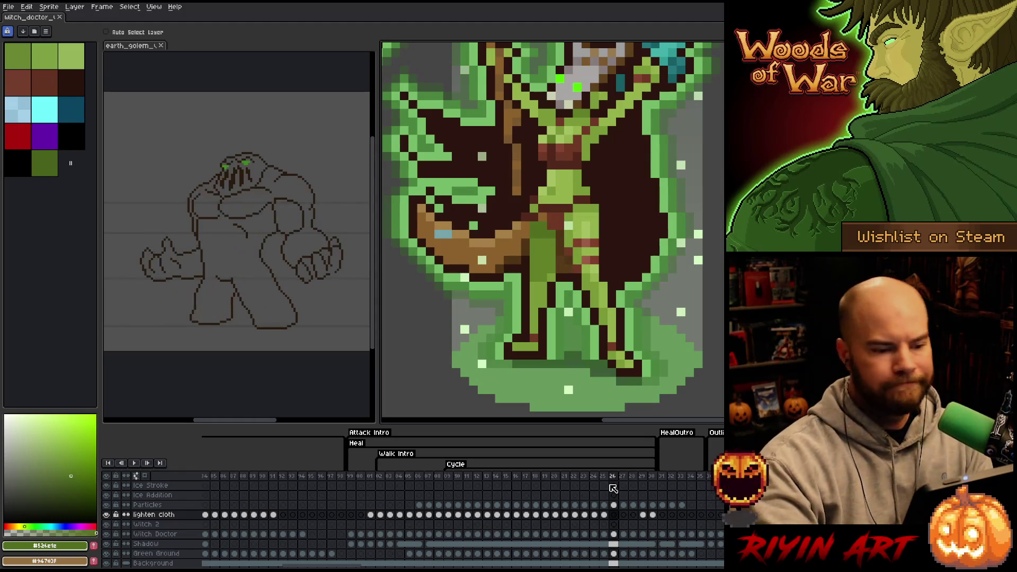
pyautogui.press('b')
pyautogui.keyDown('alt'); pyautogui.click(466, 245); pyautogui.keyUp('alt')
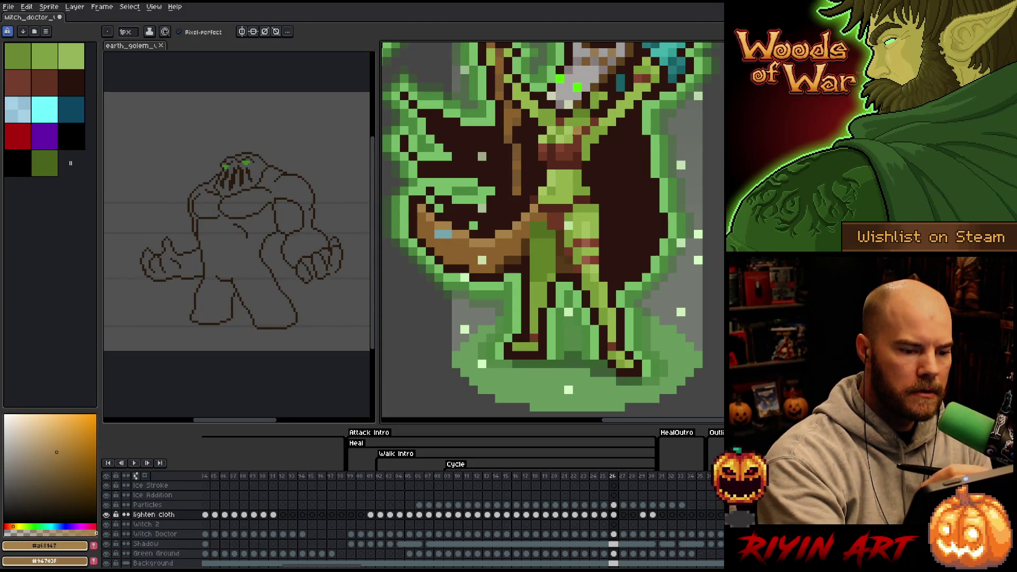
pyautogui.keyDown('alt'); pyautogui.click(533, 217); pyautogui.keyUp('alt')
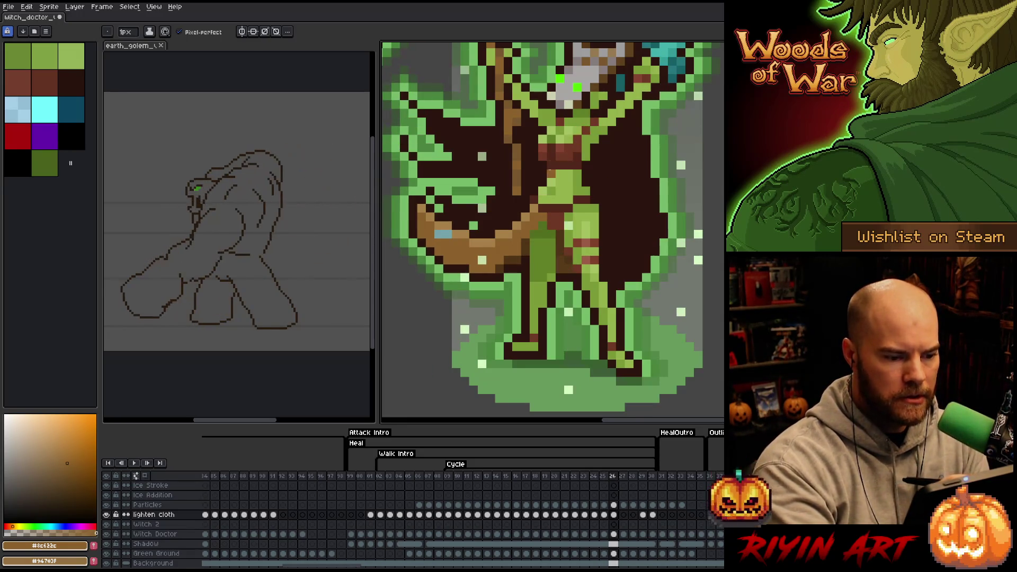
pyautogui.keyDown('alt'); pyautogui.click(552, 165); pyautogui.keyUp('alt')
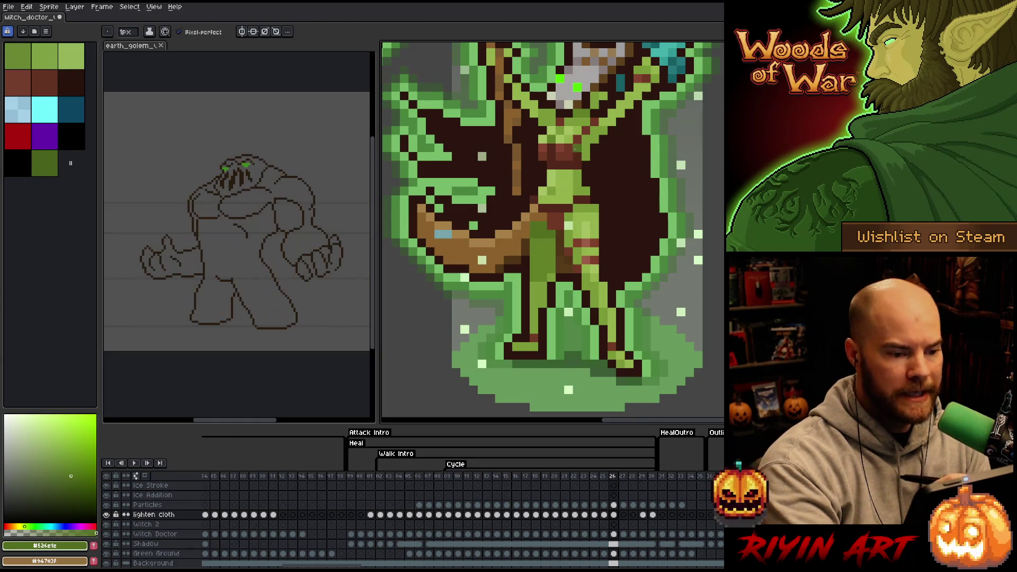
pyautogui.keyDown('alt'); pyautogui.click(560, 131); pyautogui.keyUp('alt')
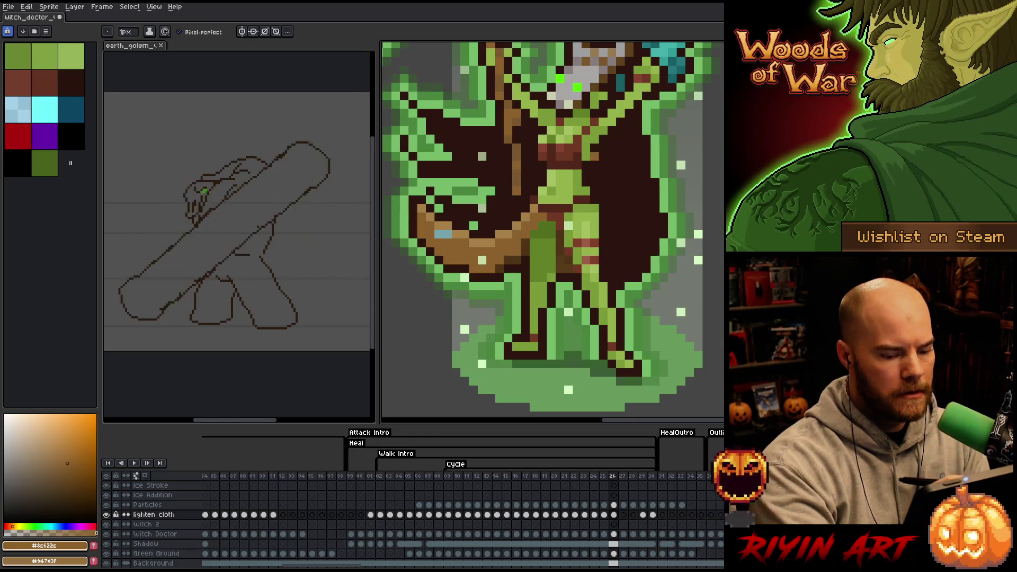
pyautogui.keyDown('alt'); pyautogui.click(569, 200); pyautogui.keyUp('alt')
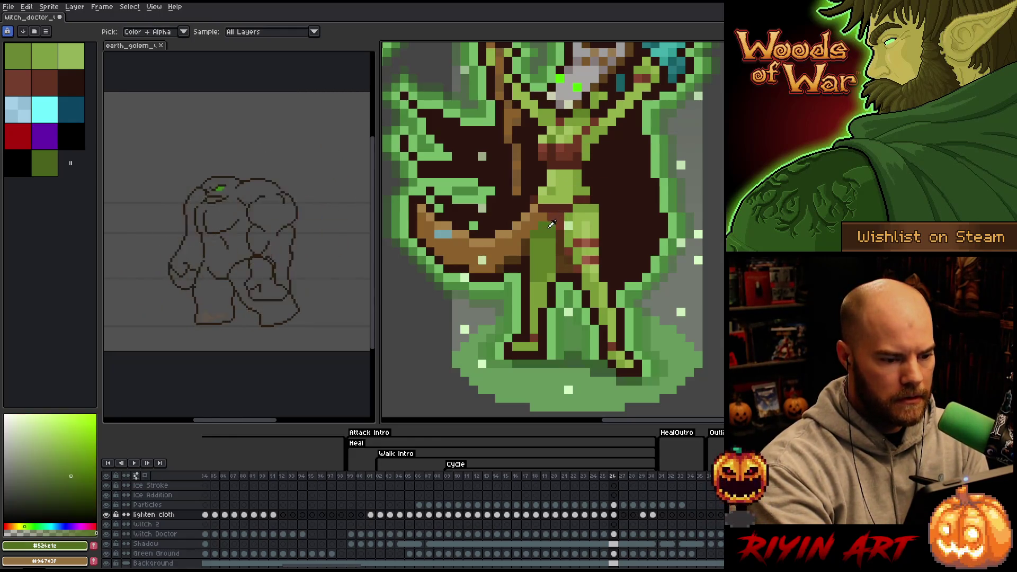
# - Paint tan and dark-brown cloth highlights on frames 27 and 28
pyautogui.press('Right')
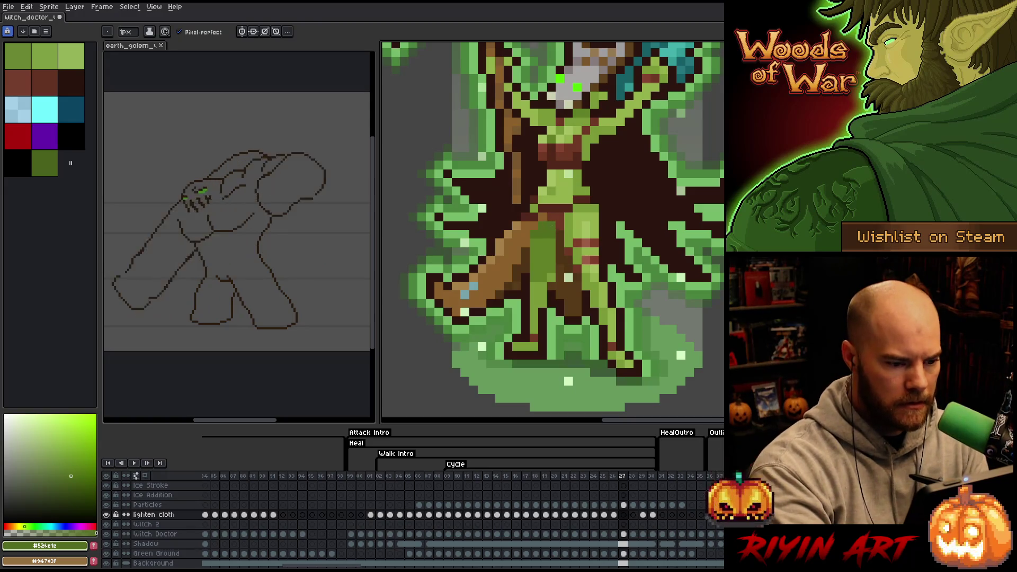
pyautogui.keyDown('alt'); pyautogui.click(543, 207); pyautogui.keyUp('alt')
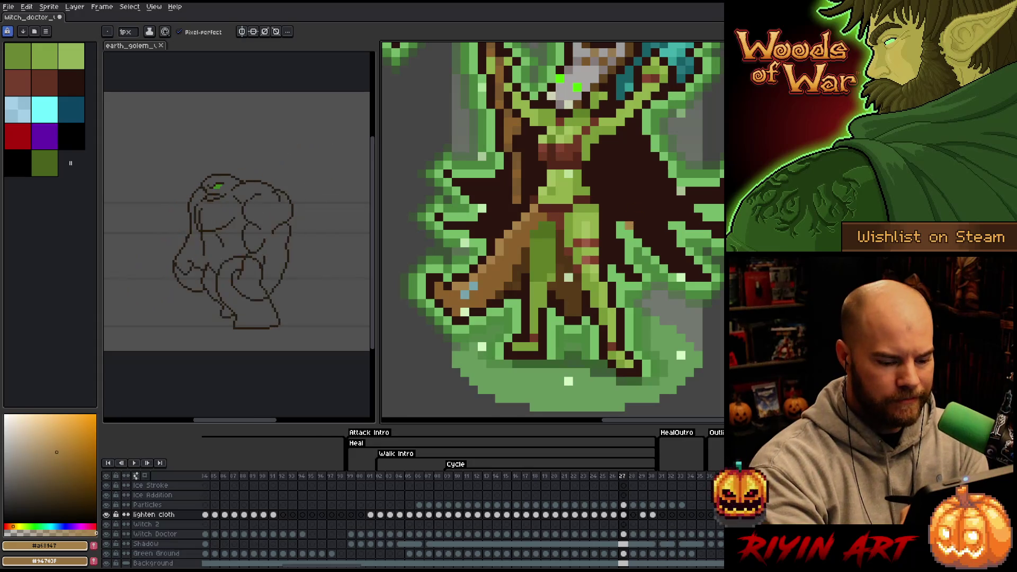
pyautogui.press('Right')
pyautogui.keyDown('alt'); pyautogui.click(551, 208); pyautogui.keyUp('alt')
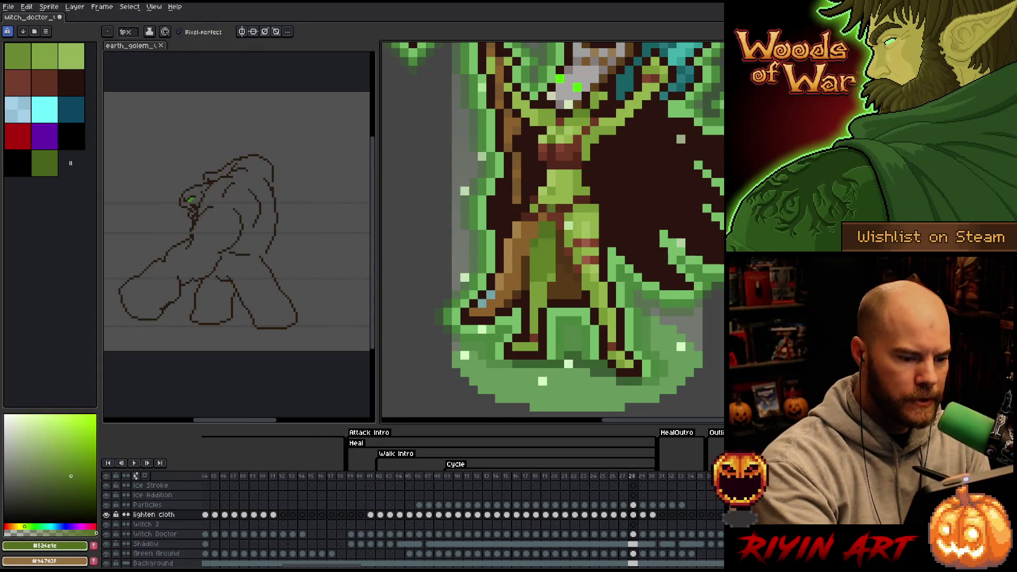
pyautogui.keyDown('alt'); pyautogui.click(534, 209); pyautogui.keyUp('alt')
pyautogui.keyDown('alt'); pyautogui.click(552, 209); pyautogui.keyUp('alt')
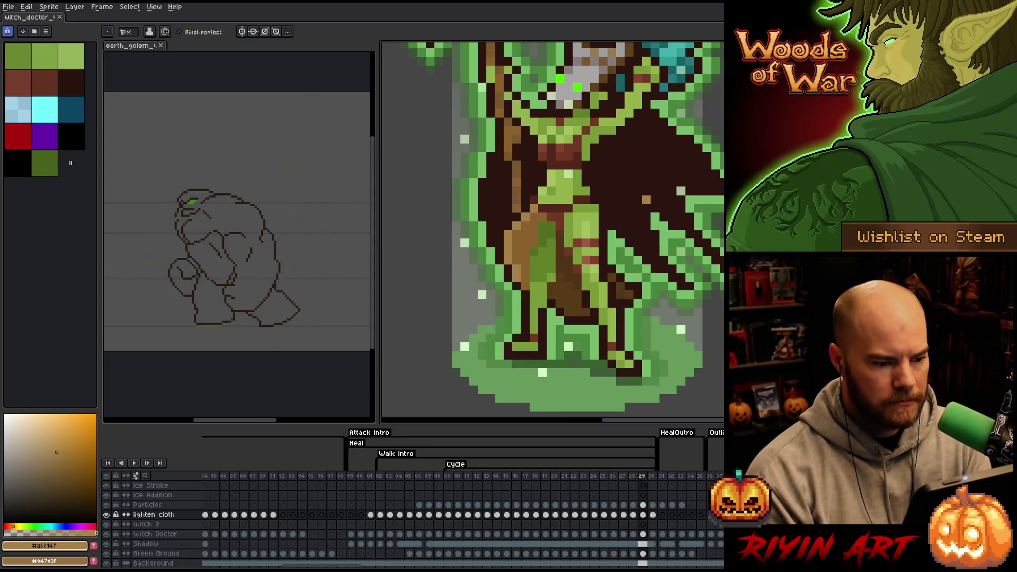
# - Compare frames 28 and 29, then paint green and brown cloth pixels on frame 31
pyautogui.press('Right')
pyautogui.press('Left')
pyautogui.press('Right')
pyautogui.press('Right')
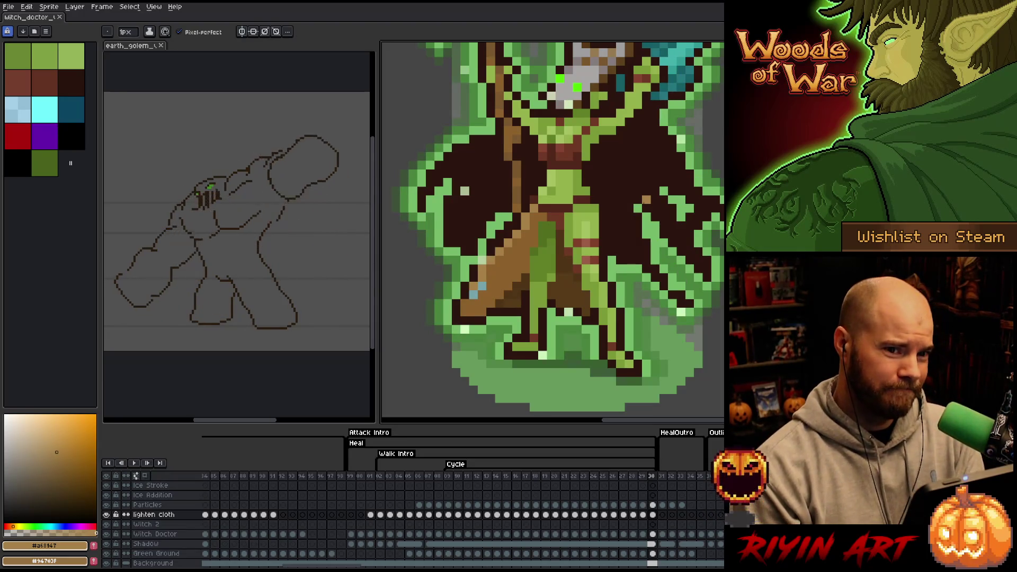
pyautogui.press('Right')
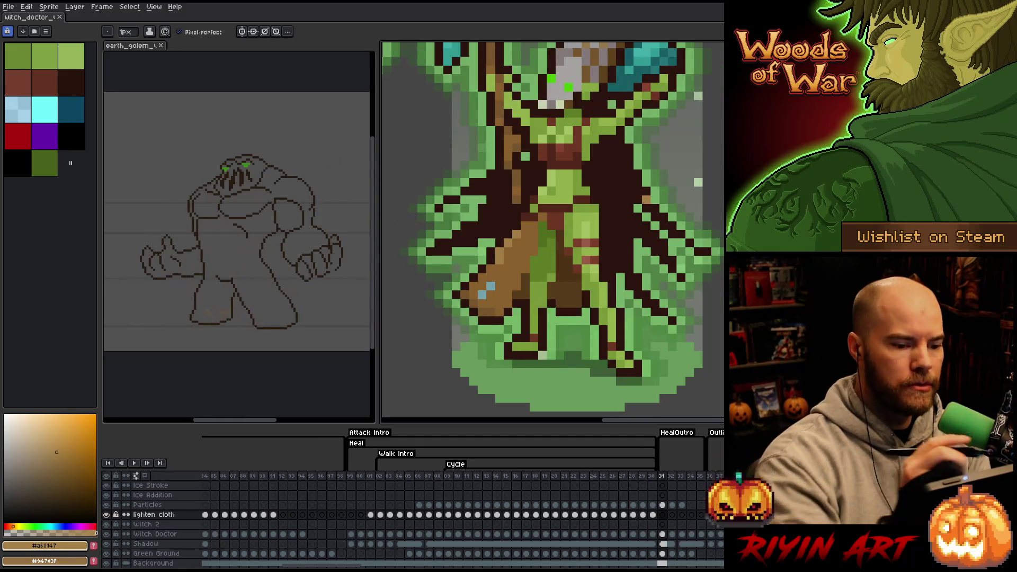
pyautogui.keyDown('alt'); pyautogui.click(550, 225); pyautogui.keyUp('alt')
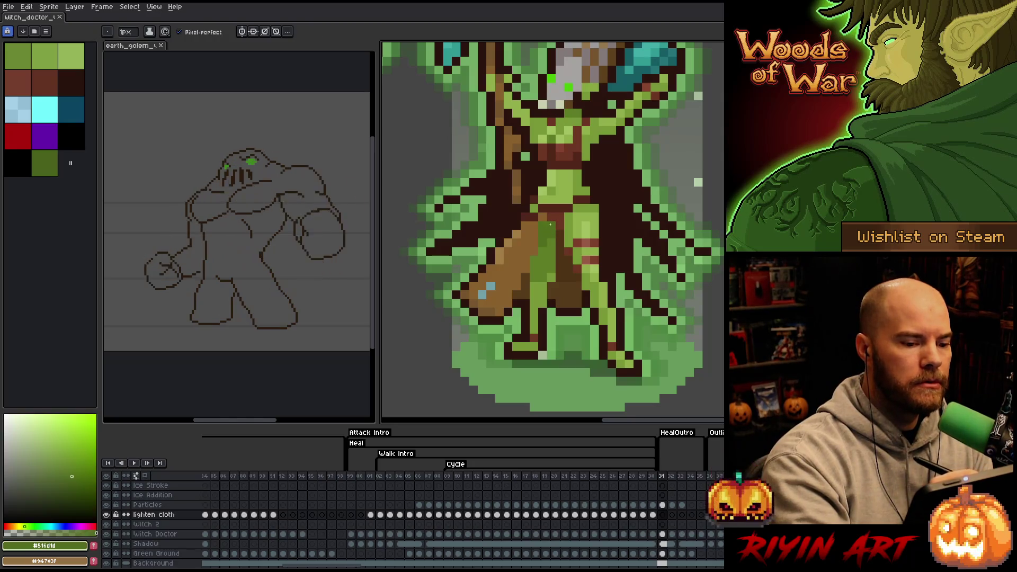
pyautogui.keyDown('alt'); pyautogui.click(518, 232); pyautogui.keyUp('alt')
pyautogui.keyDown('alt'); pyautogui.click(526, 219); pyautogui.keyUp('alt')
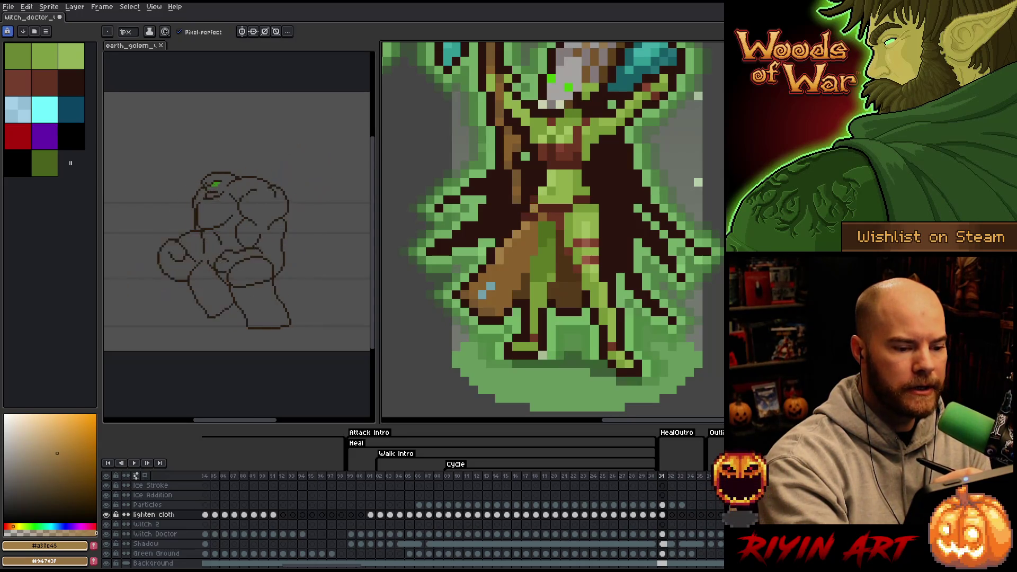
pyautogui.keyDown('alt'); pyautogui.click(542, 208); pyautogui.keyUp('alt')
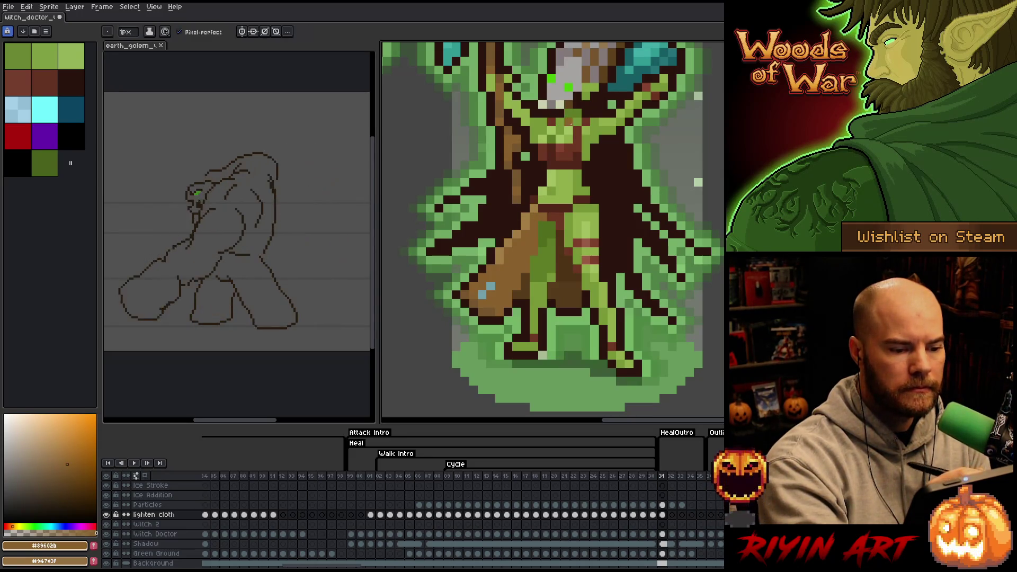
pyautogui.keyDown('alt'); pyautogui.click(569, 114); pyautogui.keyUp('alt')
pyautogui.click(621, 147)
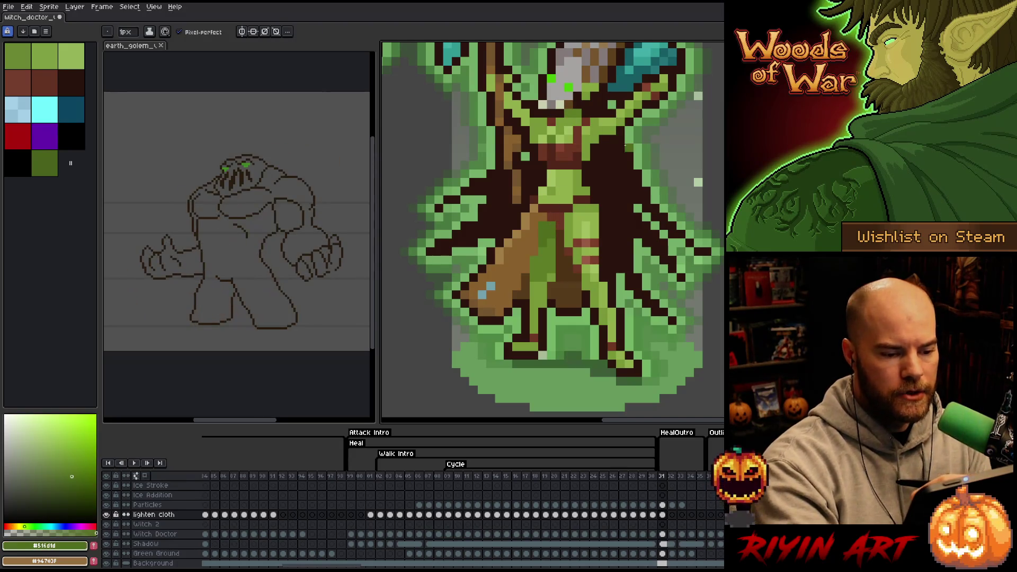
# - Touch up the staff and cloth with sampled browns on frames 32 through 35
pyautogui.click(673, 515)
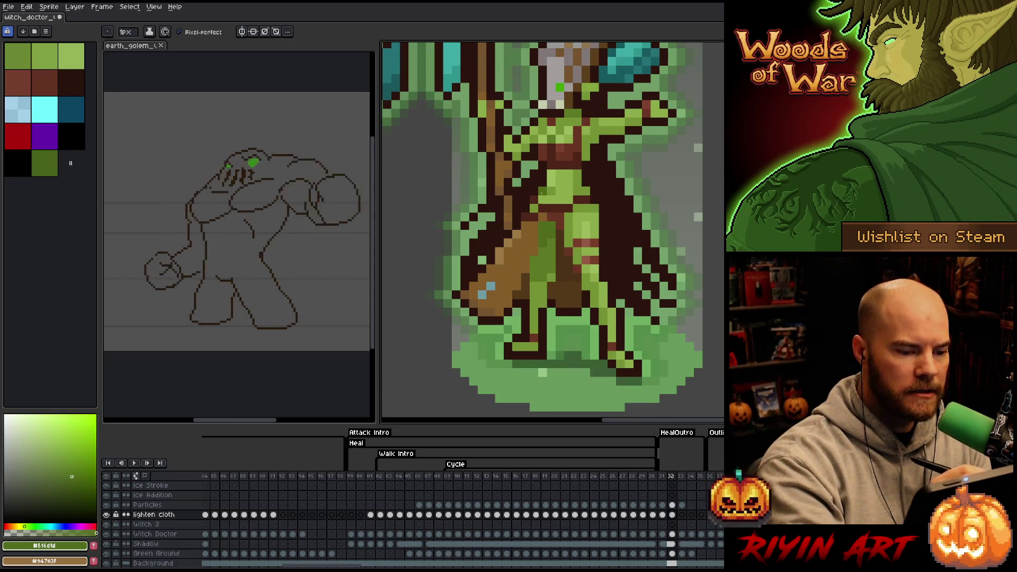
pyautogui.keyDown('alt'); pyautogui.click(533, 229); pyautogui.keyUp('alt')
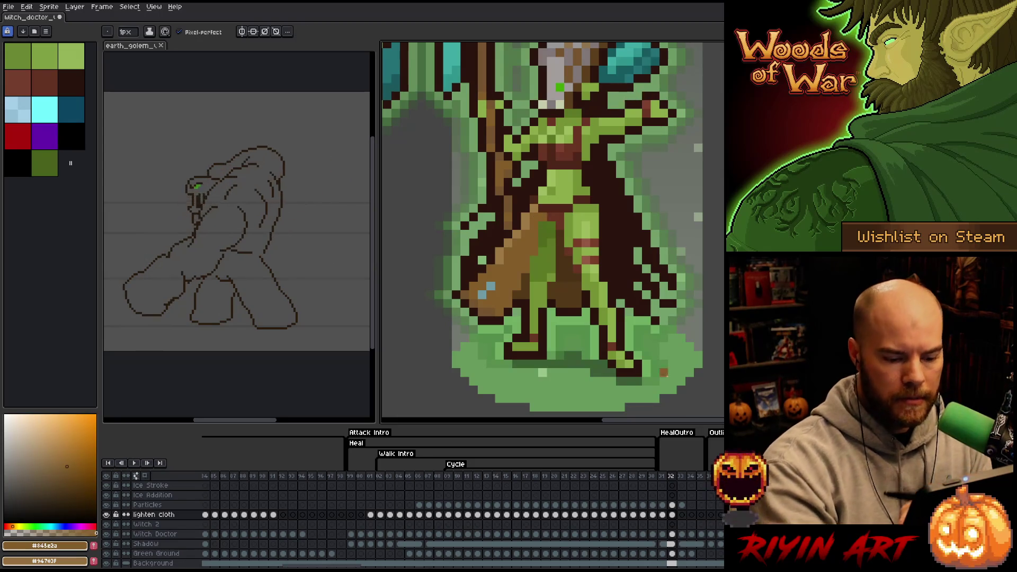
pyautogui.click(682, 515)
pyautogui.keyDown('alt'); pyautogui.click(542, 205); pyautogui.keyUp('alt')
pyautogui.keyDown('alt'); pyautogui.click(527, 227); pyautogui.keyUp('alt')
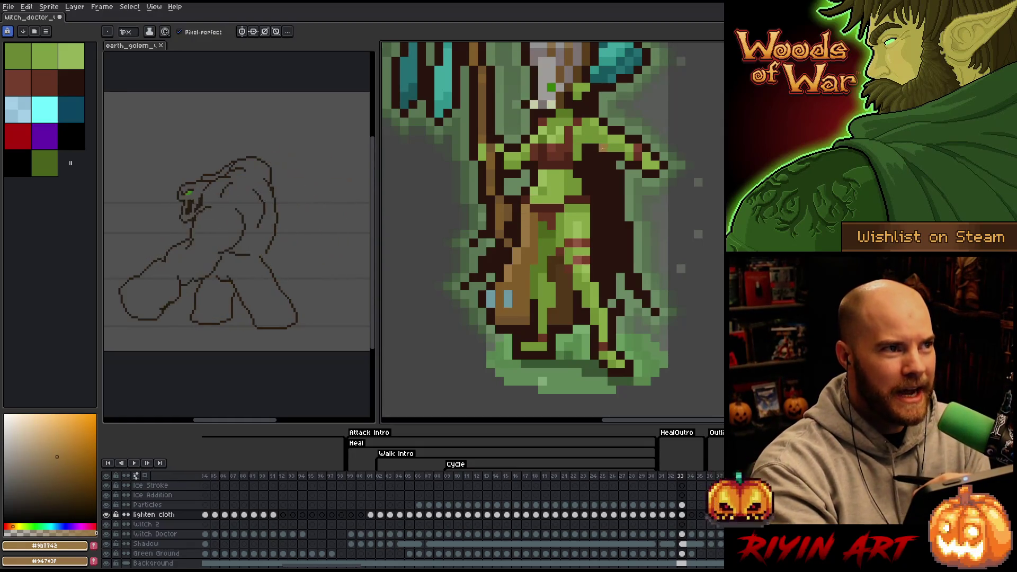
pyautogui.keyDown('alt'); pyautogui.click(646, 191); pyautogui.keyUp('alt')
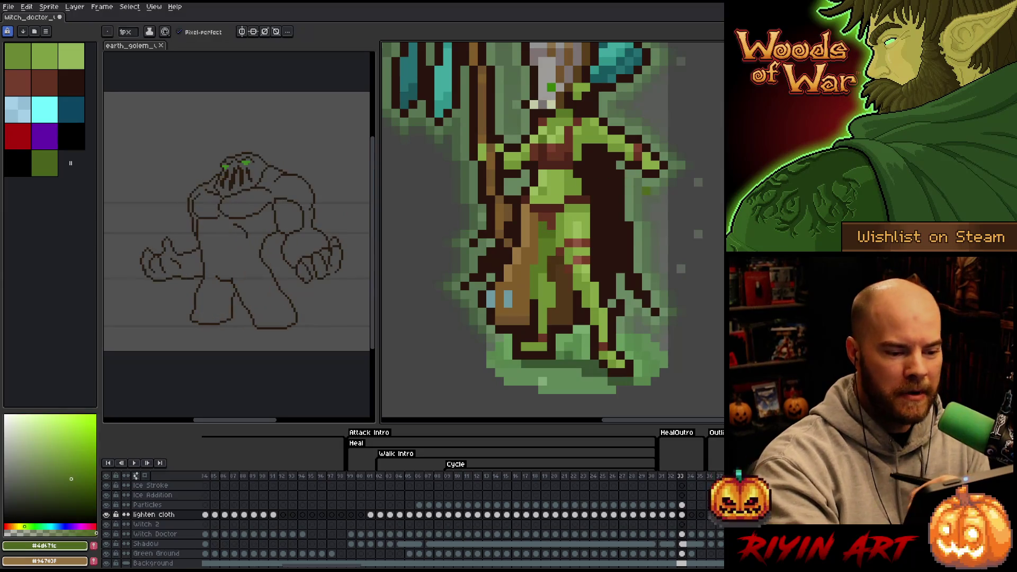
pyautogui.click(692, 515)
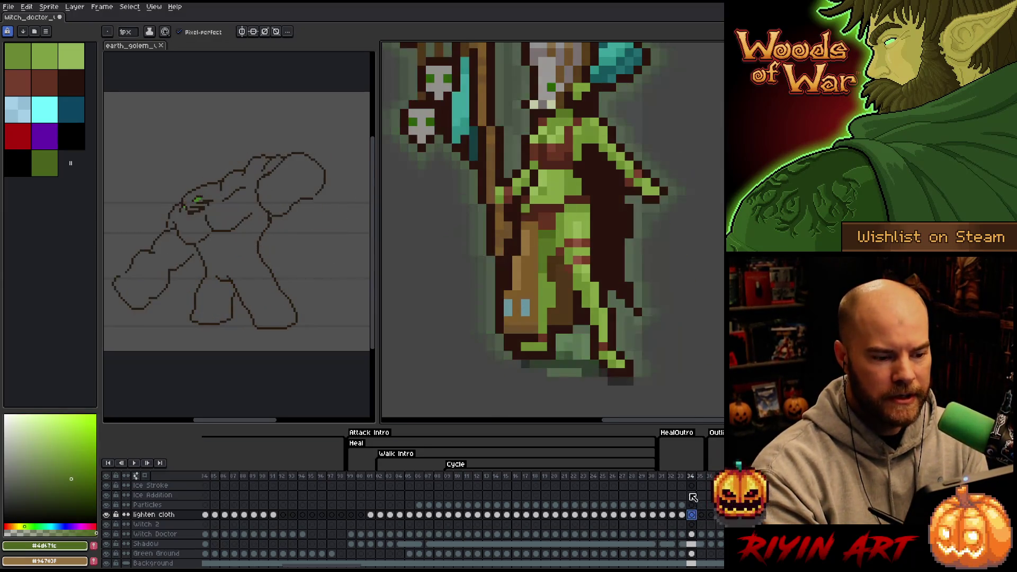
pyautogui.keyDown('alt'); pyautogui.click(526, 221); pyautogui.keyUp('alt')
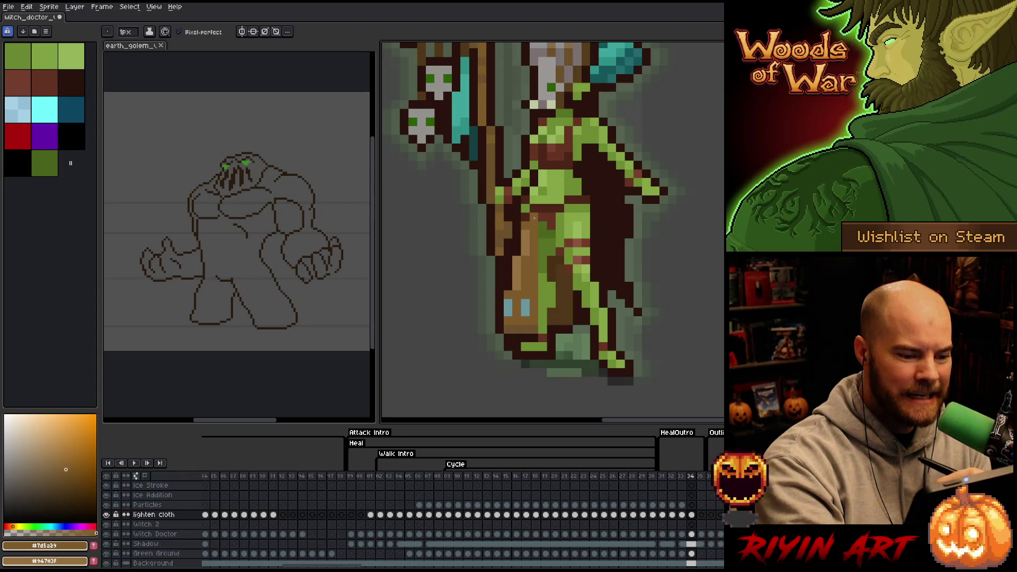
pyautogui.press('Right')
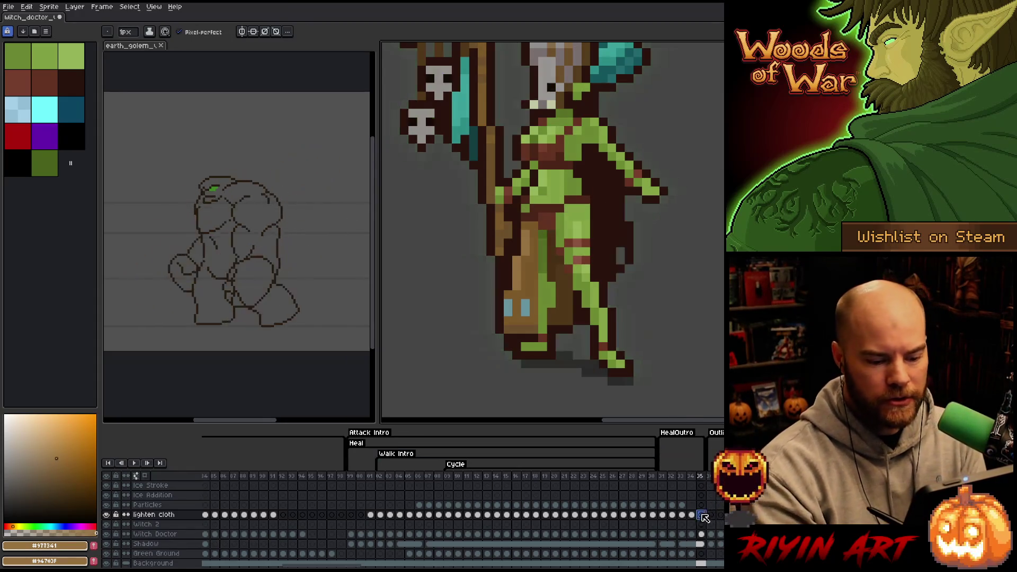
pyautogui.keyDown('alt'); pyautogui.click(524, 227); pyautogui.keyUp('alt')
pyautogui.click(535, 218)
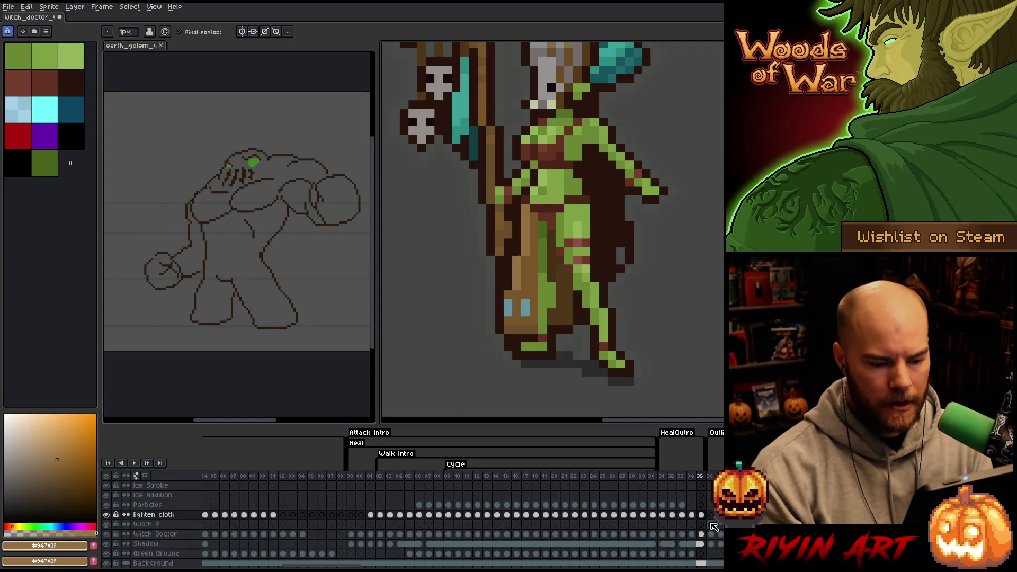
pyautogui.scroll(-2, 565, 303)
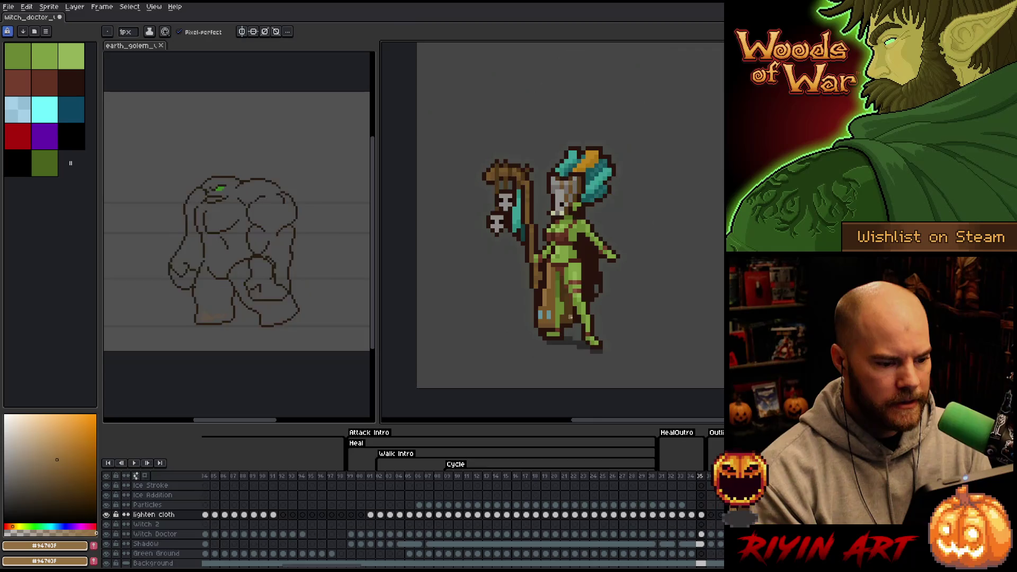
# - Return to the heal-outro frames, compare neighbours and sample mid and dark cloth greens on frame 33
pyautogui.scroll(1, 566, 304)
pyautogui.scroll(1, 566, 303)
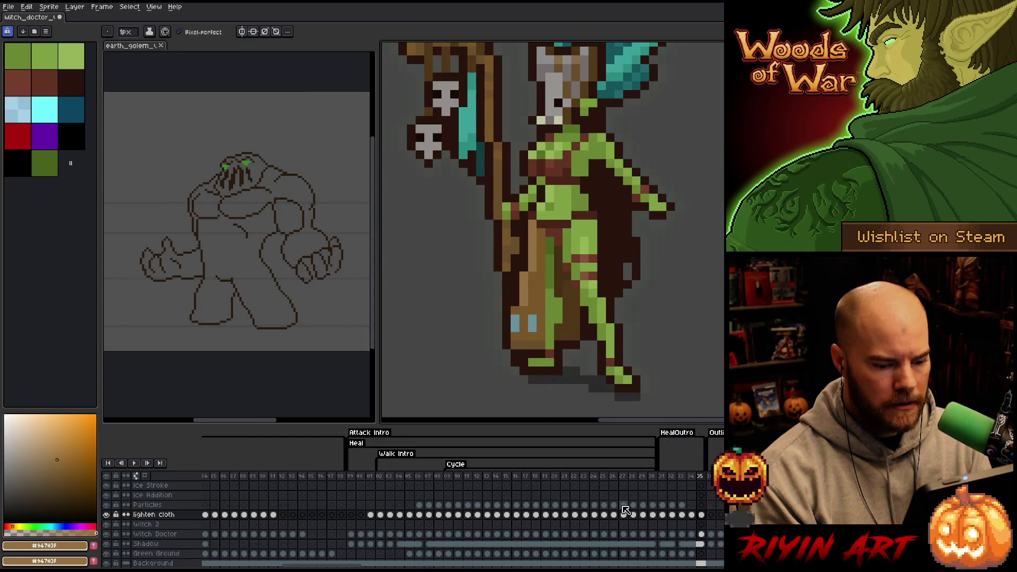
pyautogui.click(662, 476)
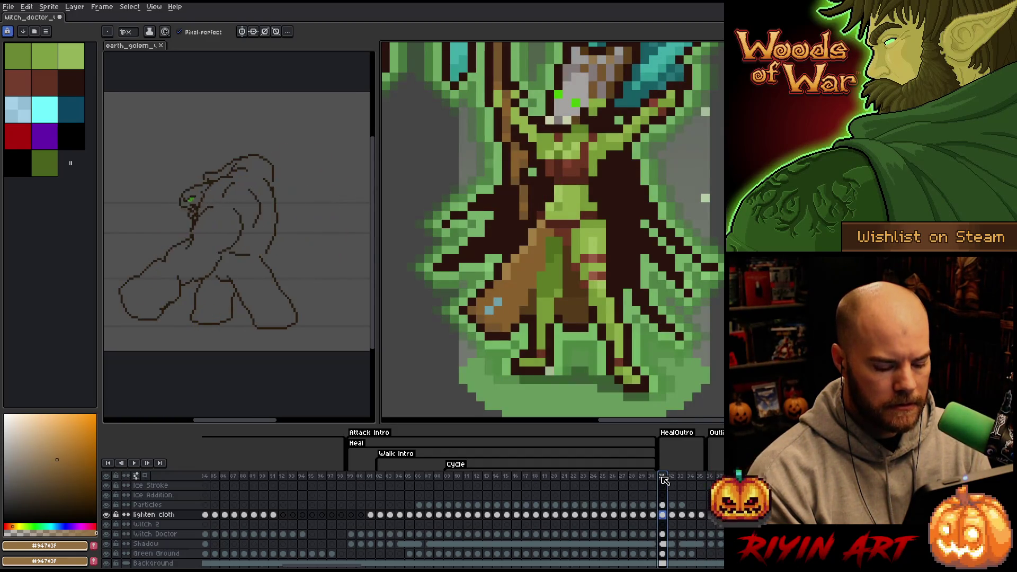
pyautogui.press('Right')
pyautogui.press('Right')
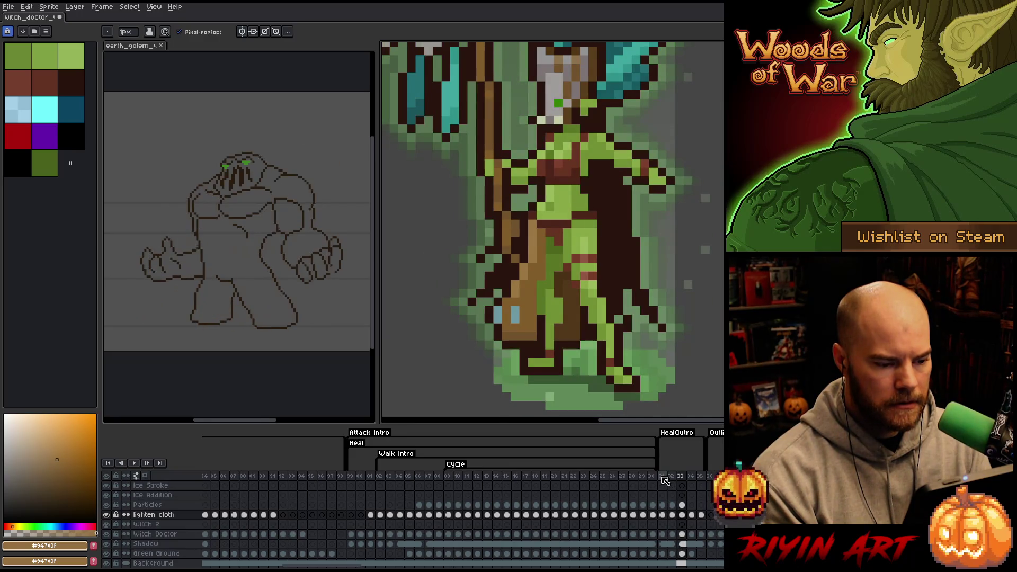
pyautogui.press('Right')
pyautogui.press('Left')
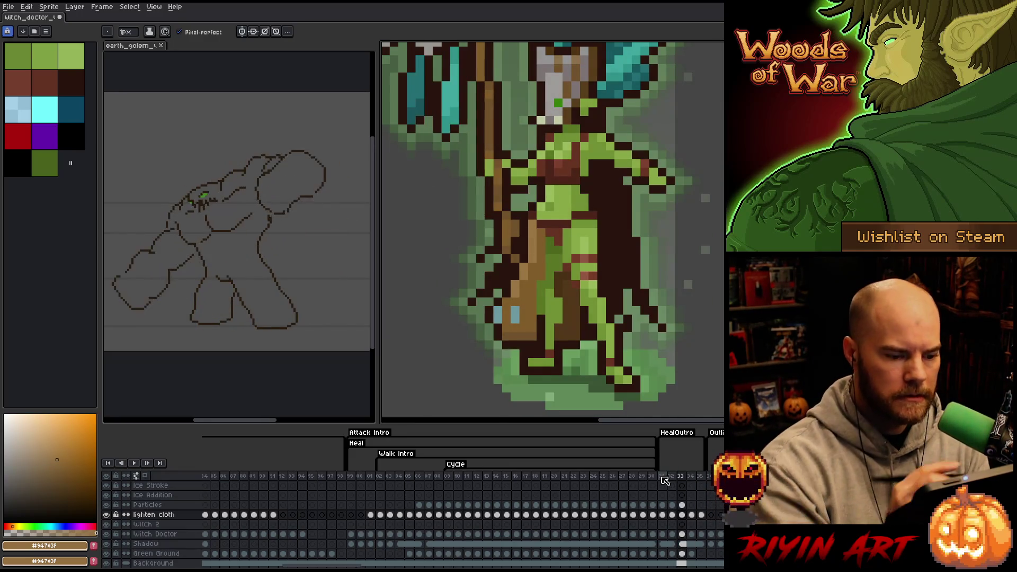
pyautogui.keyDown('alt'); pyautogui.click(550, 275); pyautogui.keyUp('alt')
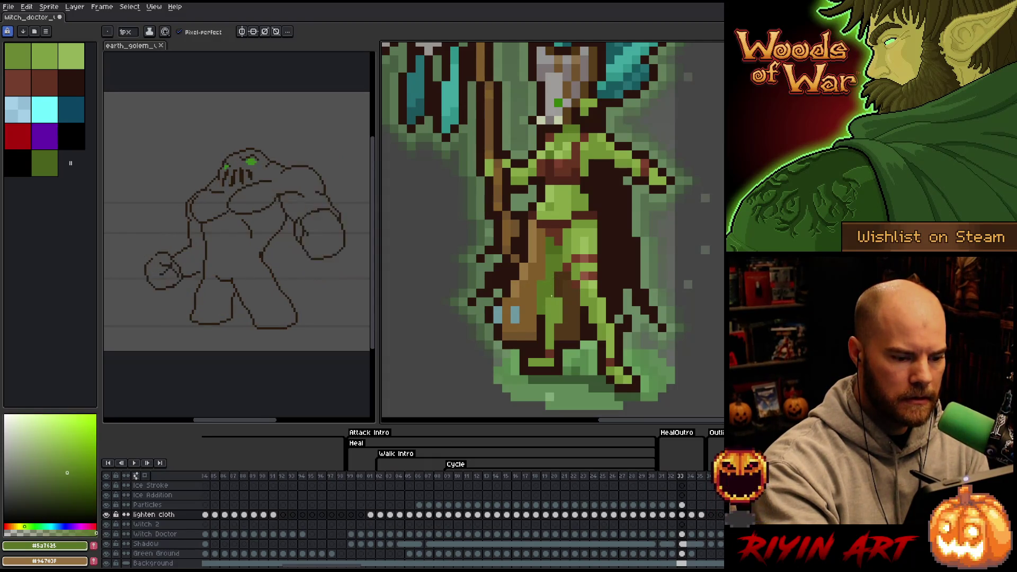
pyautogui.keyDown('alt'); pyautogui.click(582, 146); pyautogui.keyUp('alt')
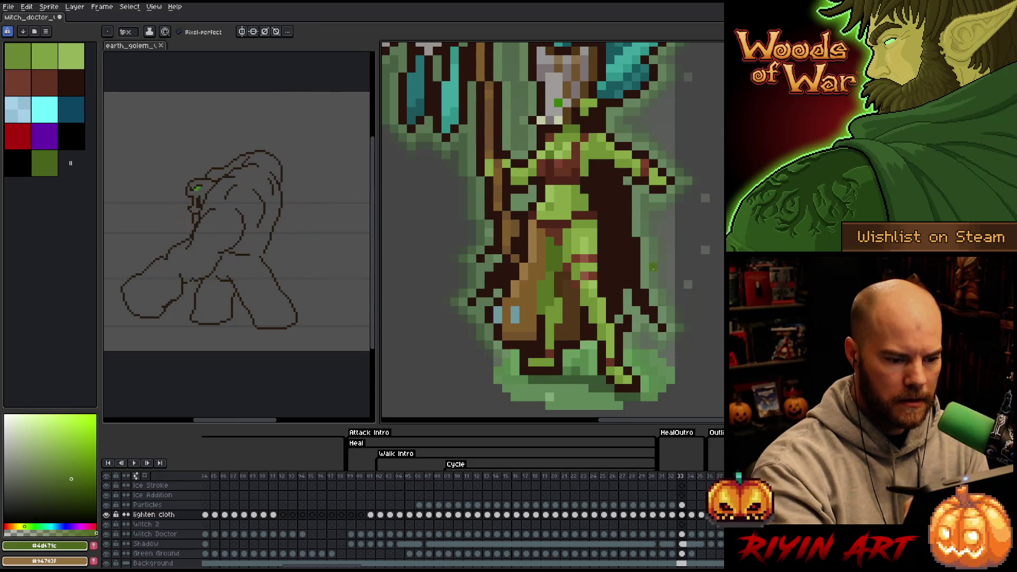
# - Retouch the cloth greens on frames 34 and 35, flipping between them to compare
pyautogui.click(692, 514)
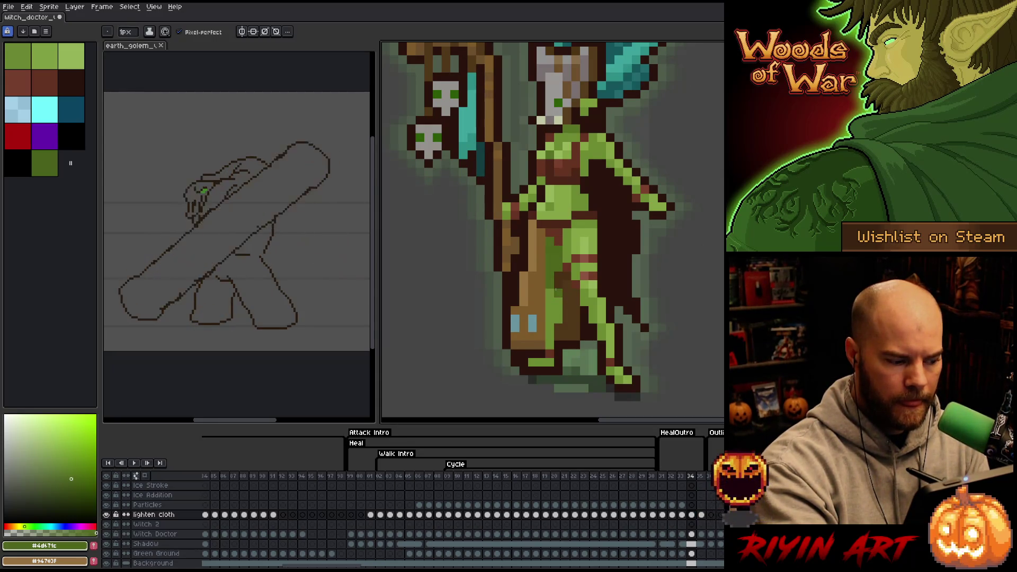
pyautogui.keyDown('alt'); pyautogui.click(574, 262); pyautogui.keyUp('alt')
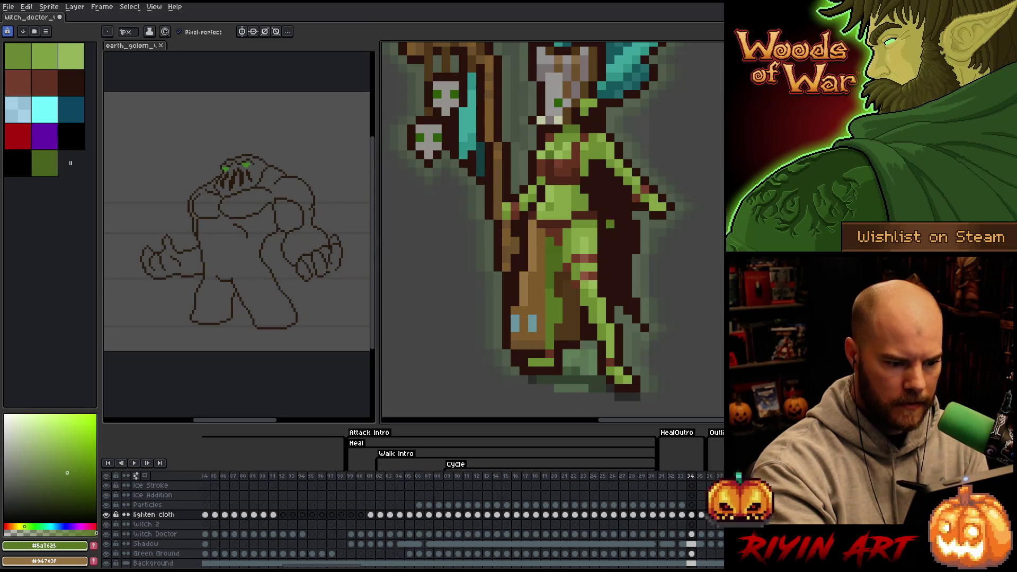
pyautogui.click(701, 513)
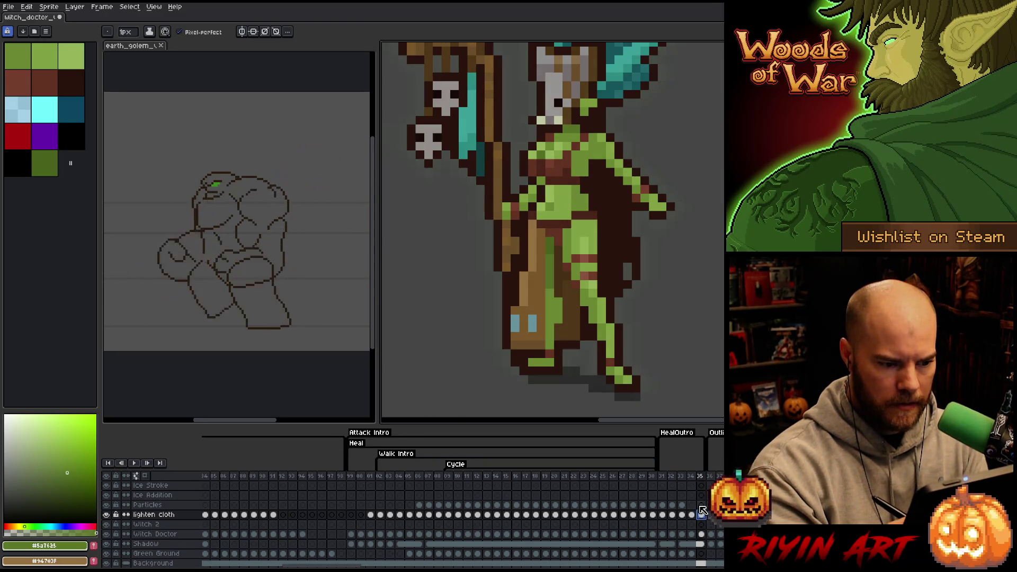
pyautogui.click(691, 514)
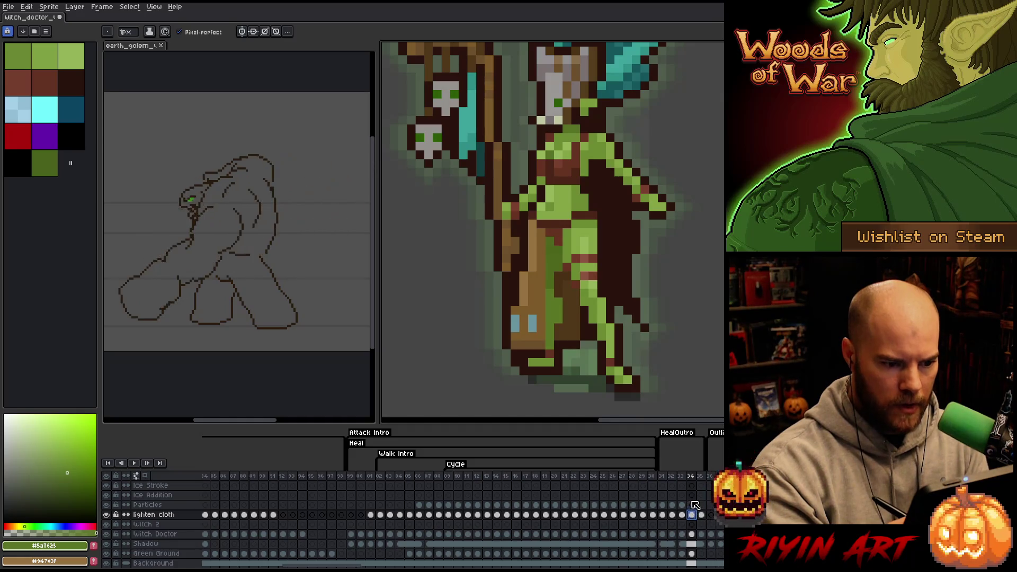
pyautogui.click(701, 513)
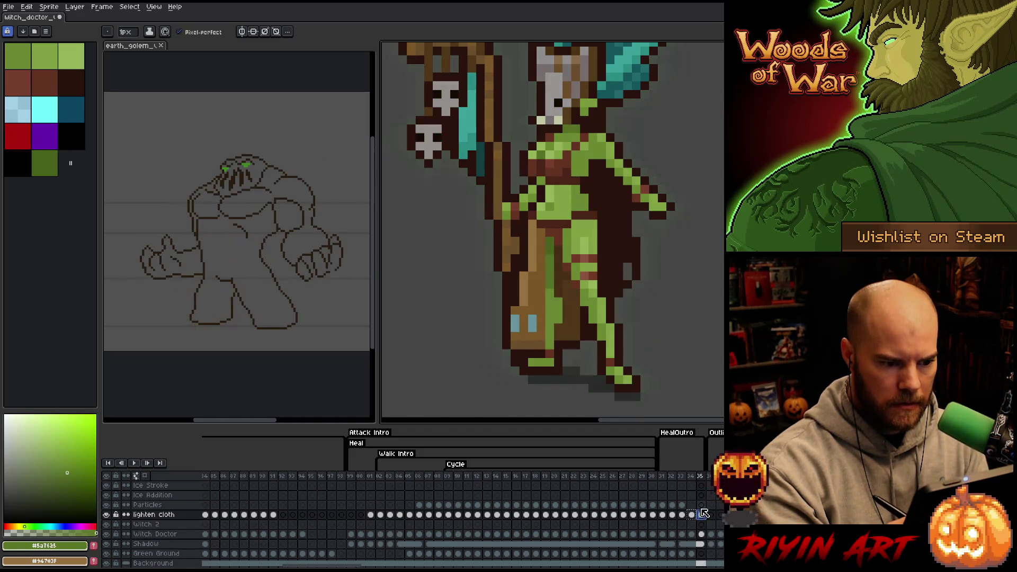
pyautogui.keyDown('alt'); pyautogui.click(552, 258); pyautogui.keyUp('alt')
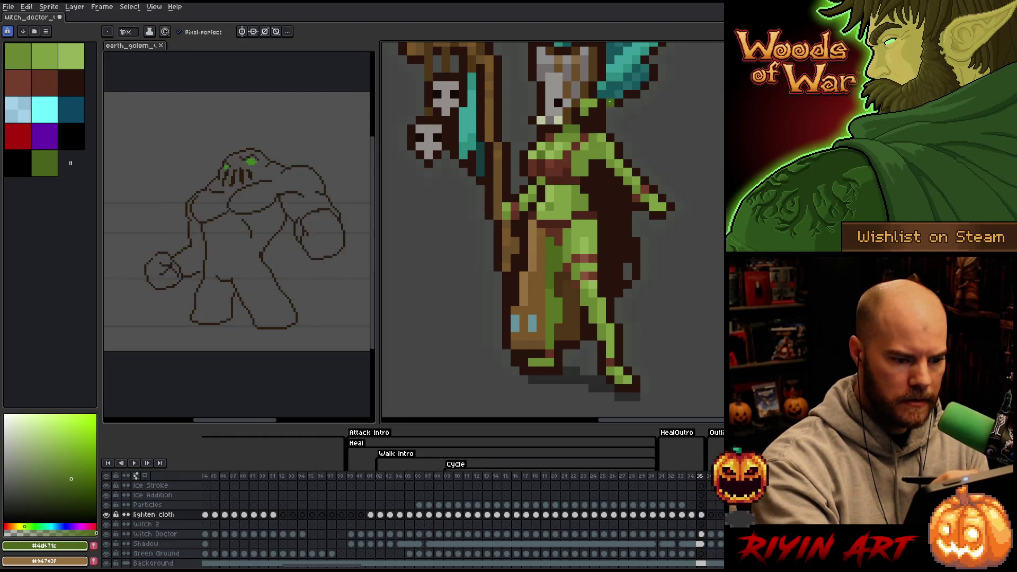
pyautogui.click(693, 513)
pyautogui.click(683, 514)
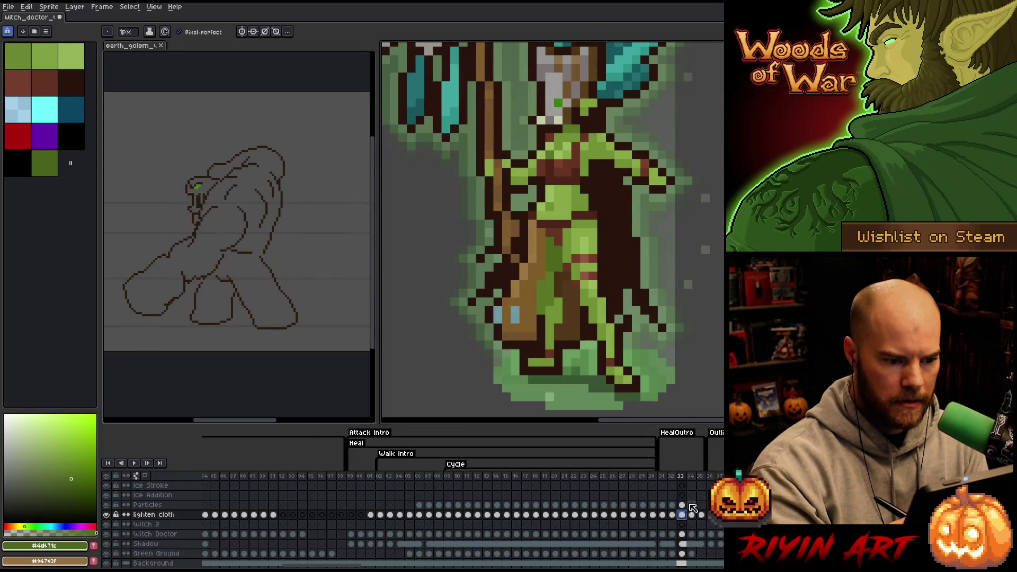
pyautogui.press('Right')
pyautogui.press('Right')
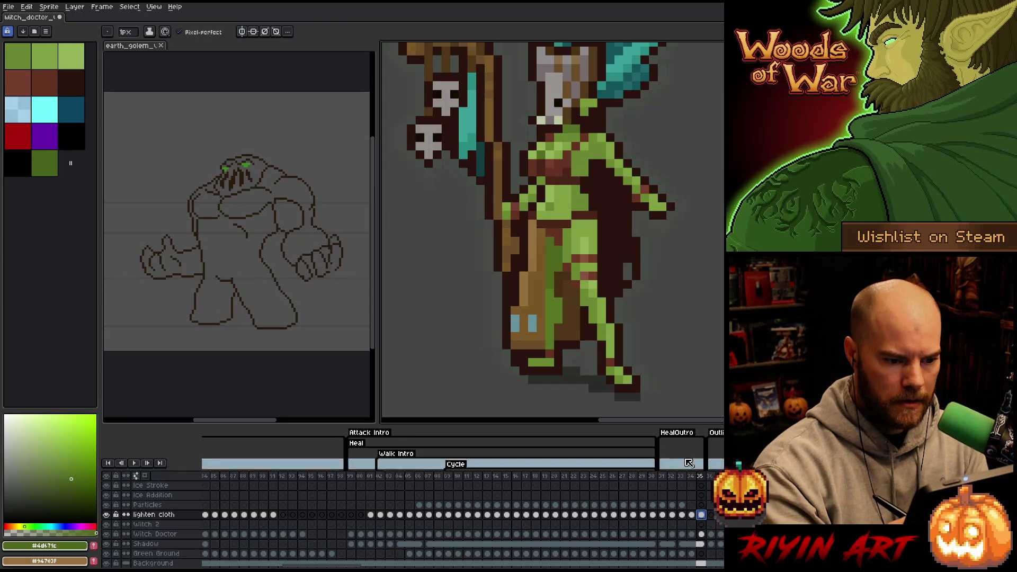
pyautogui.press('i')
pyautogui.click(576, 231)
pyautogui.press('b')
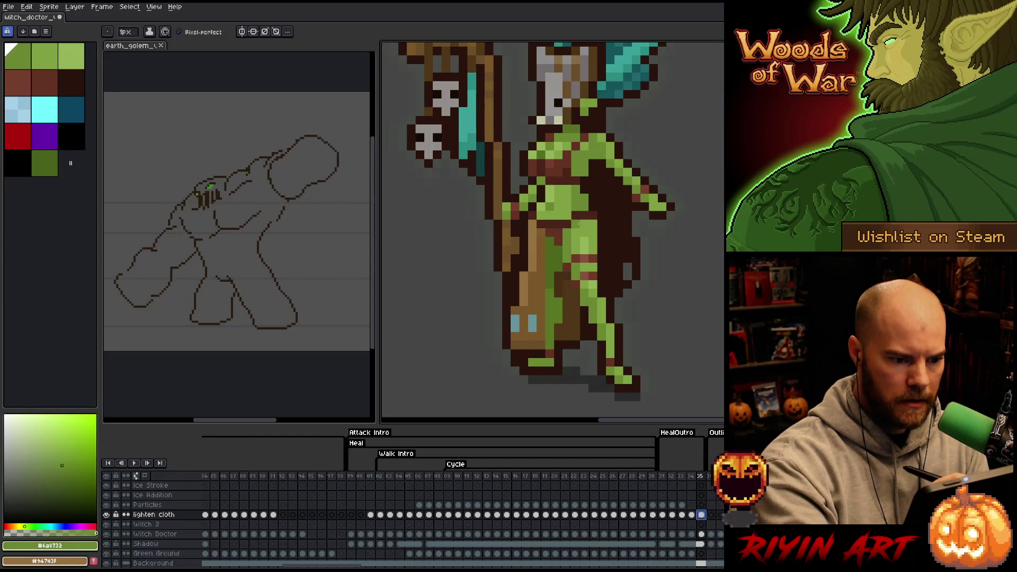
pyautogui.scroll(-3, 610, 191)
pyautogui.scroll(-1, 614, 190)
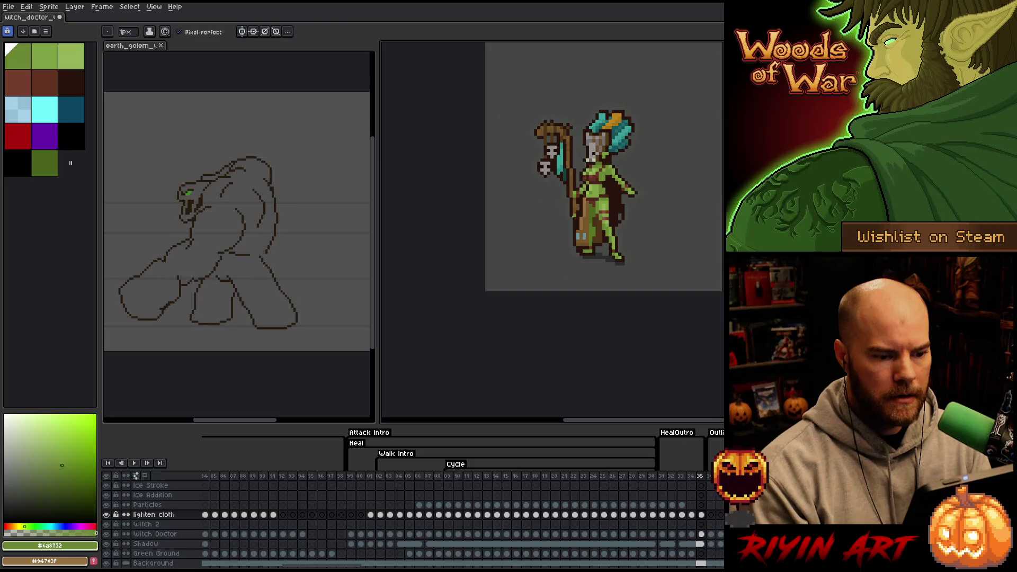
# - Review frames 93, 02, 01 and 00, then jump ahead to the green heal-glow frame
pyautogui.click(297, 475)
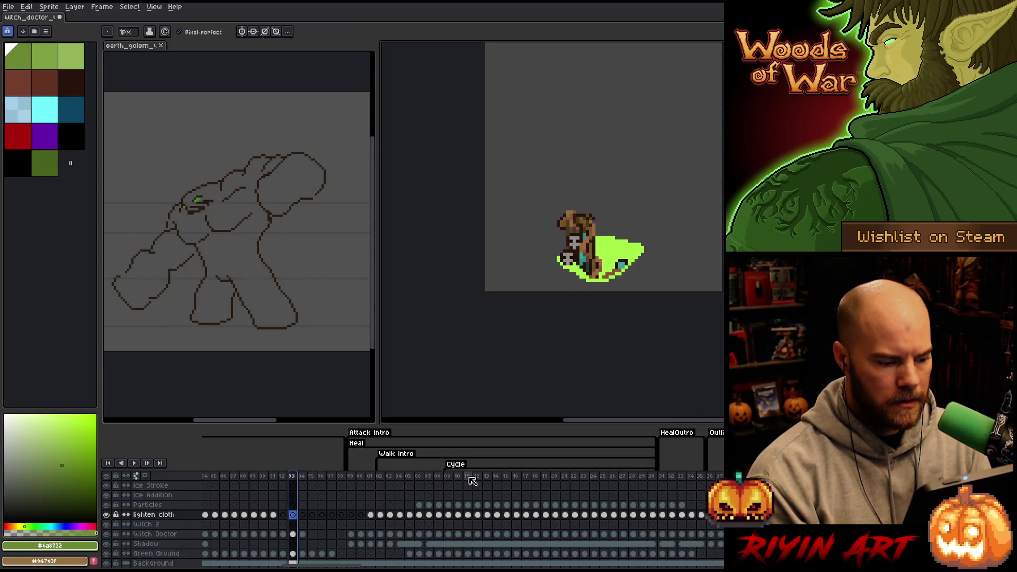
pyautogui.click(382, 477)
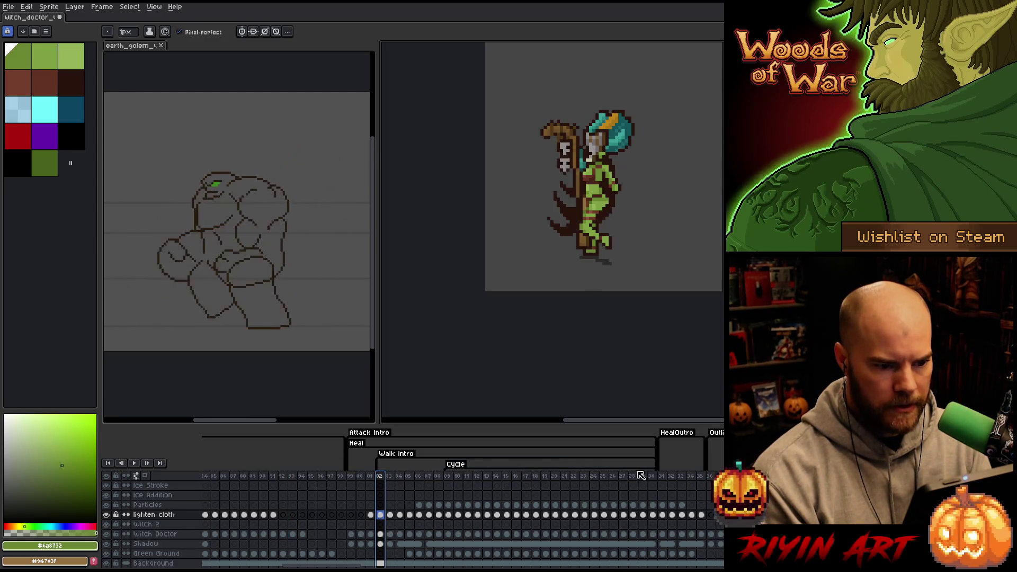
pyautogui.scroll(3, 615, 189)
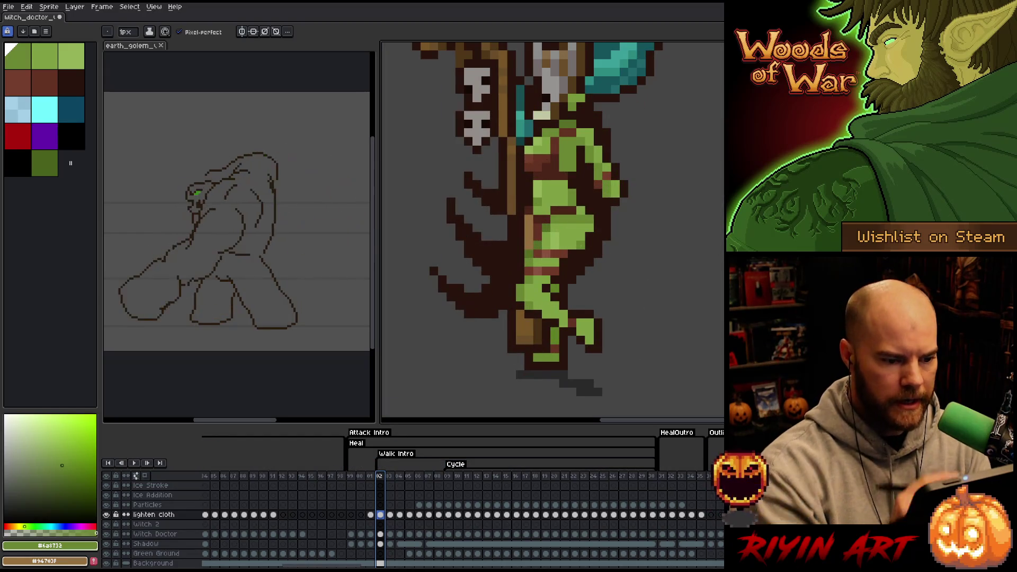
pyautogui.press('Escape')
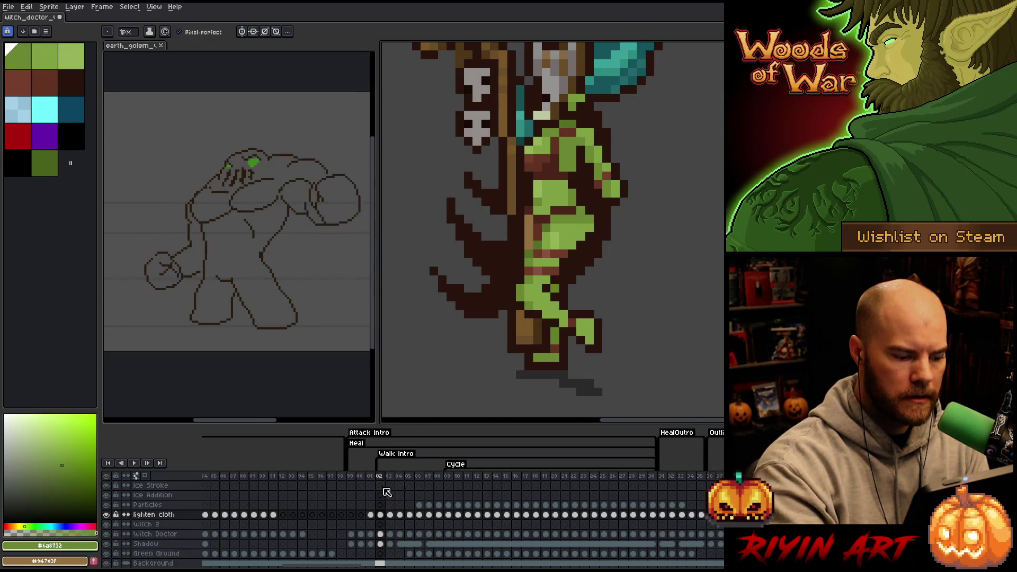
pyautogui.click(370, 476)
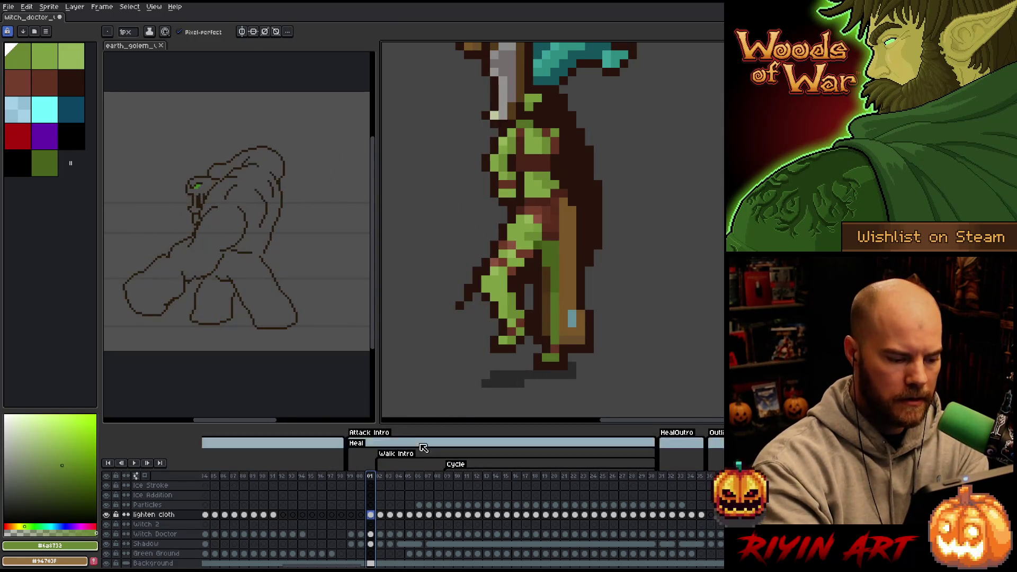
pyautogui.click(360, 475)
pyautogui.press('Return')
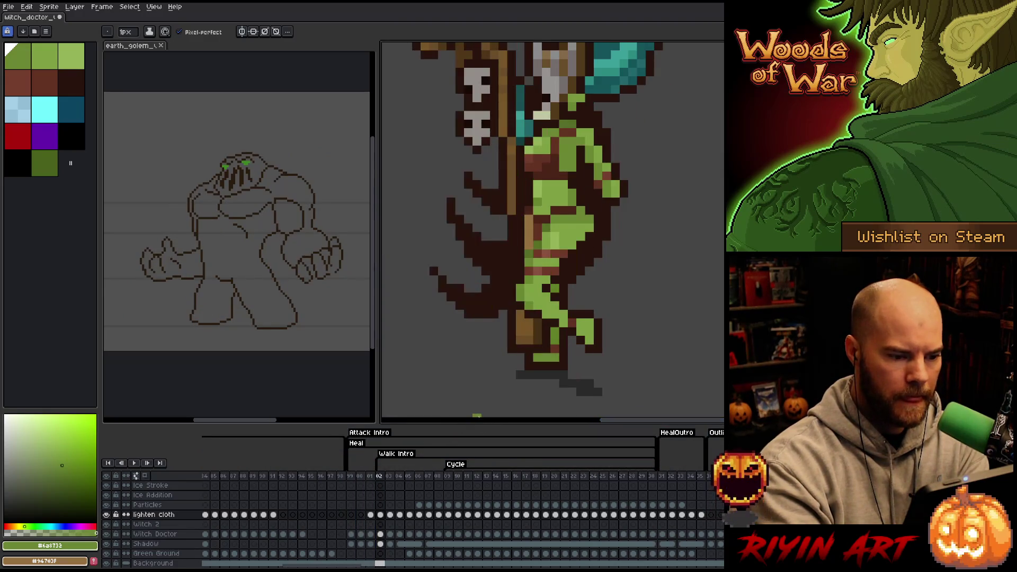
pyautogui.press('Left')
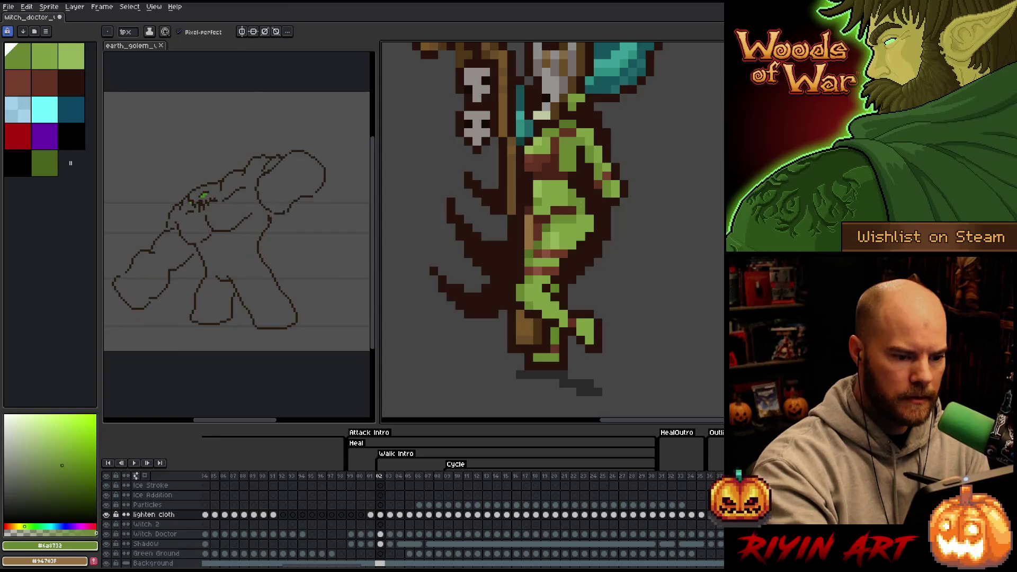
pyautogui.press('Return')
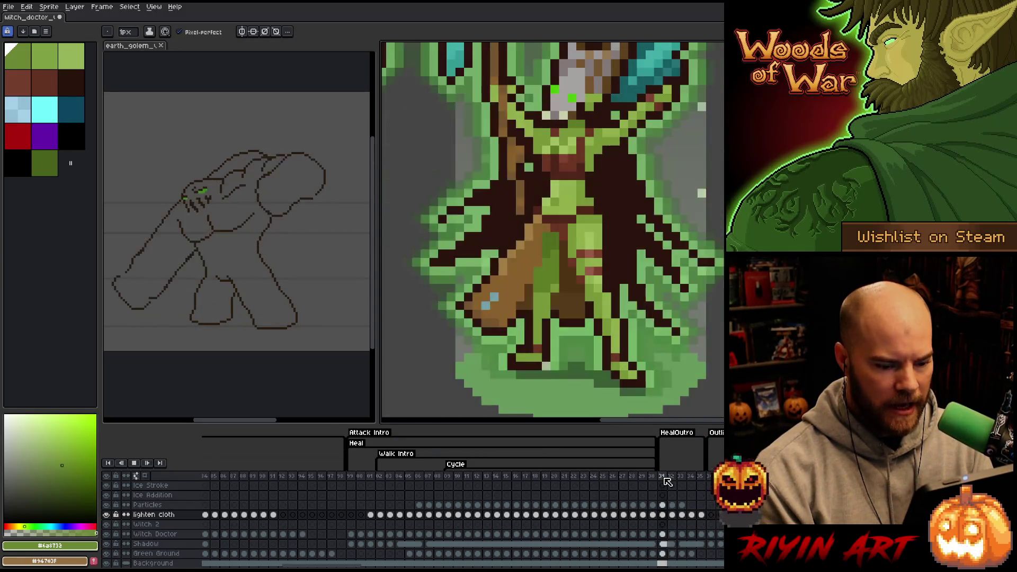
# - Play back the walk animation, inspect frames 21–24, and display the first Attack frame
pyautogui.scroll(-1, 493, 543)
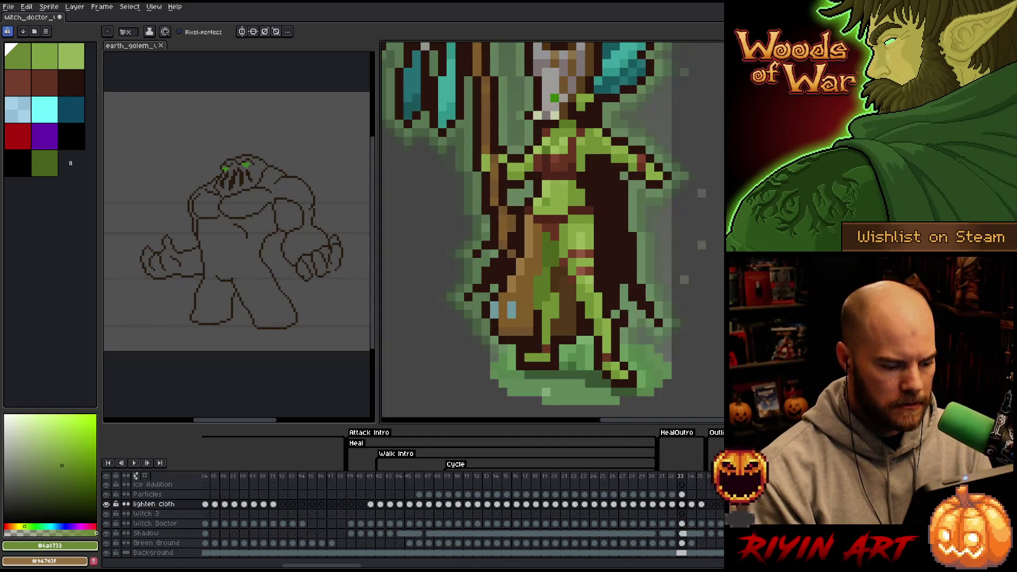
pyautogui.press('Return')
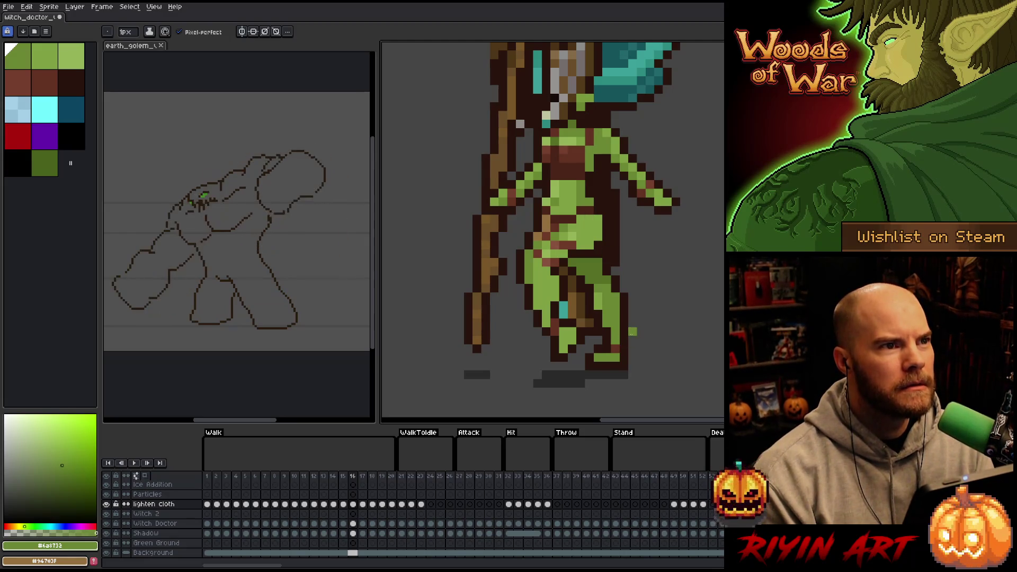
pyautogui.press('Return')
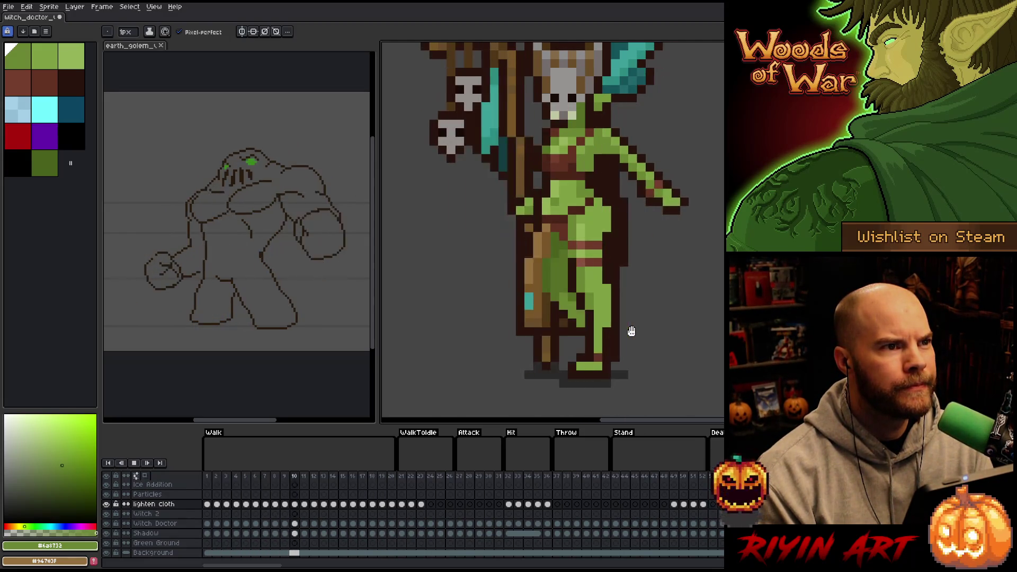
pyautogui.press('Return')
pyautogui.moveTo(401, 477)
pyautogui.mouseDown()
pyautogui.moveTo(432, 477)
pyautogui.moveTo(423, 473)
pyautogui.mouseUp()
pyautogui.click(422, 472)
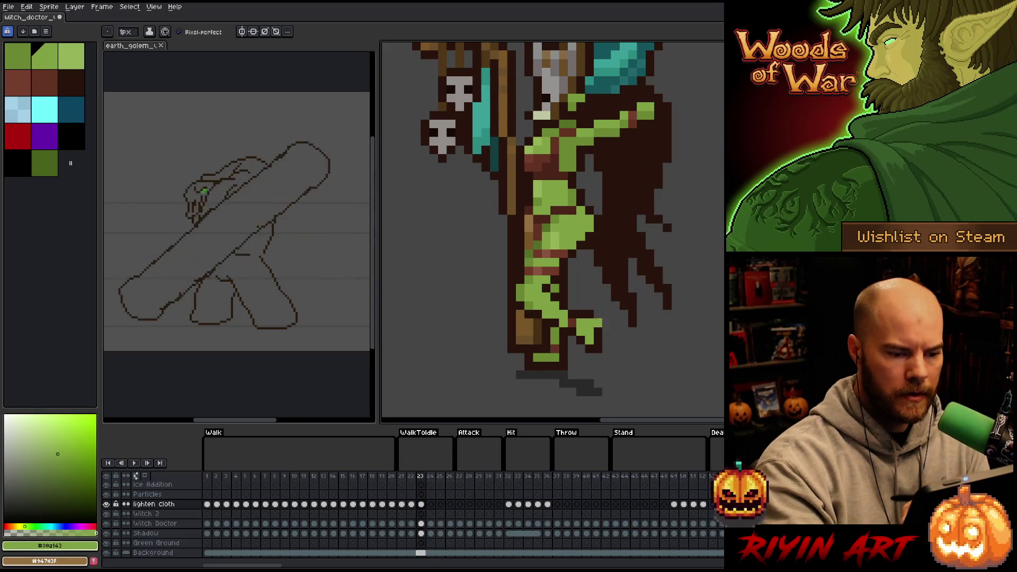
pyautogui.press('Left')
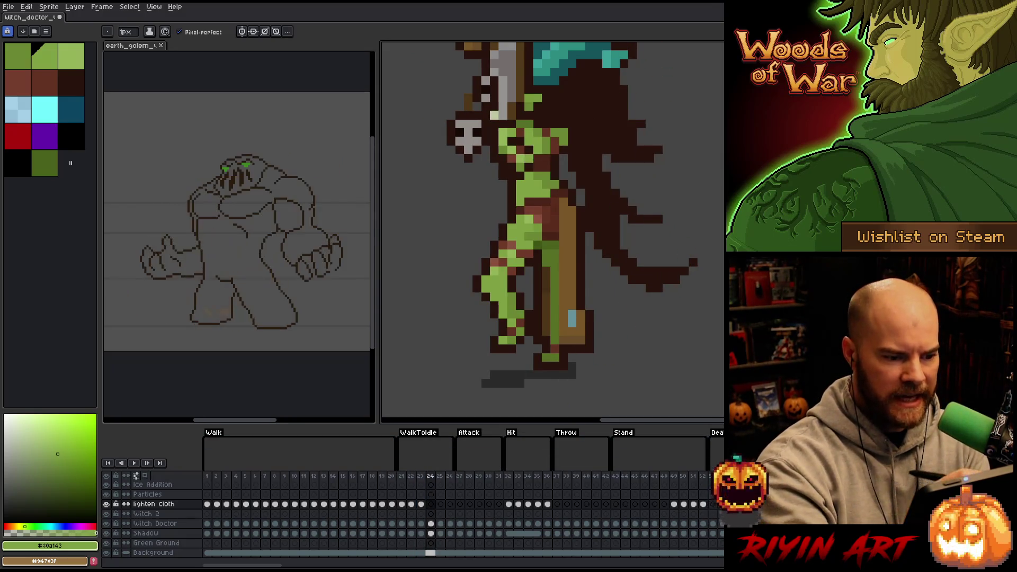
pyautogui.press('Right')
pyautogui.press('Left')
pyautogui.press('Left')
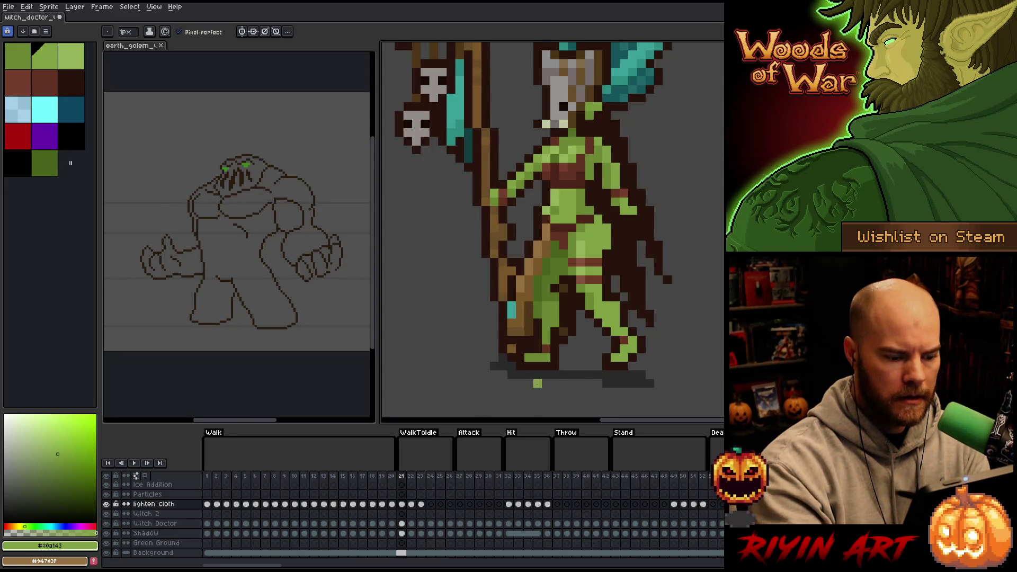
pyautogui.click(461, 477)
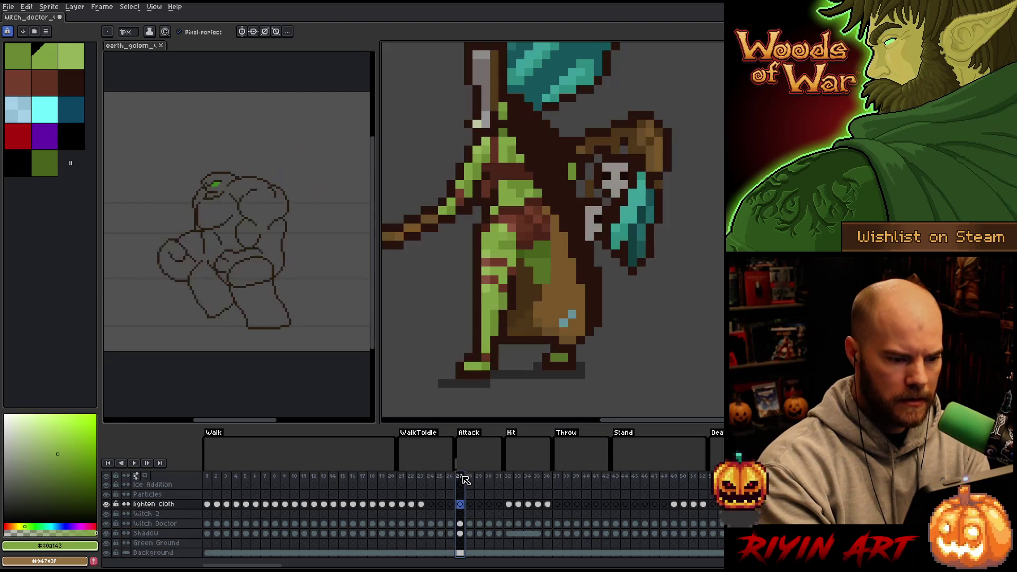
# - Add green touch-up pixels to the torso cloth on Attack frame 27 using sampled dark, mid and light greens
pyautogui.press('Right')
pyautogui.press('Right')
pyautogui.press('Right')
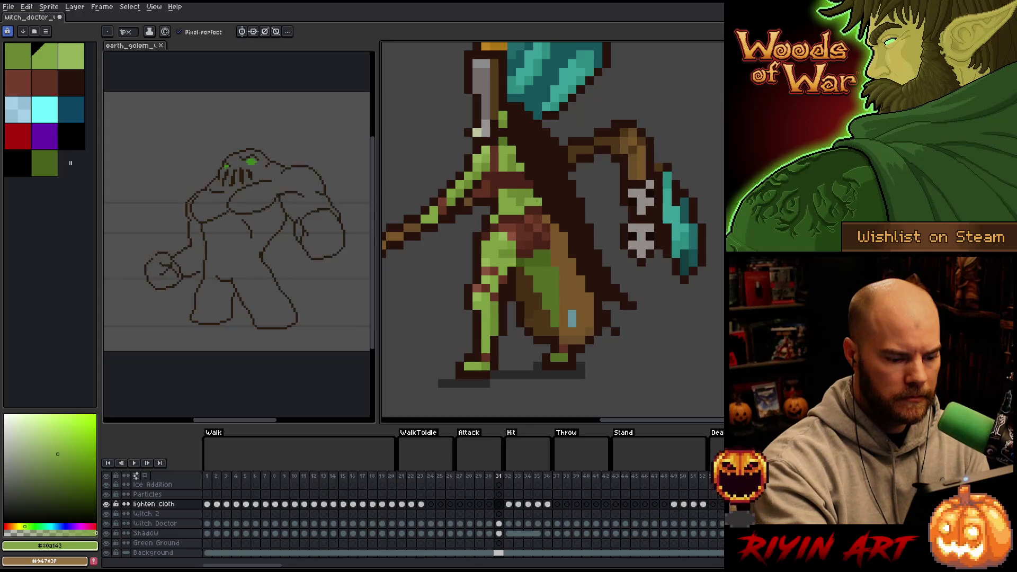
pyautogui.click(461, 504)
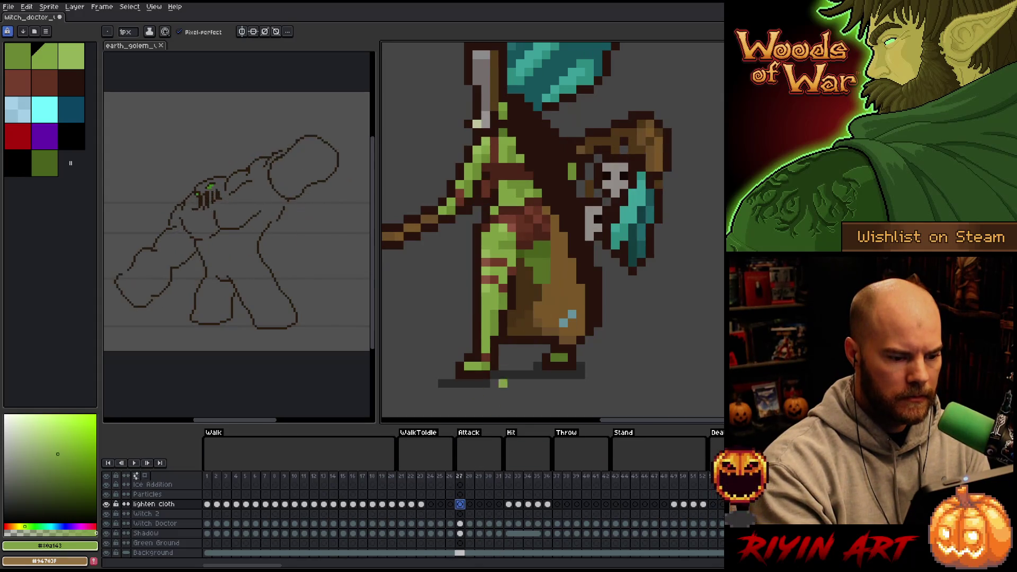
pyautogui.keyDown('alt'); pyautogui.click(526, 245); pyautogui.keyUp('alt')
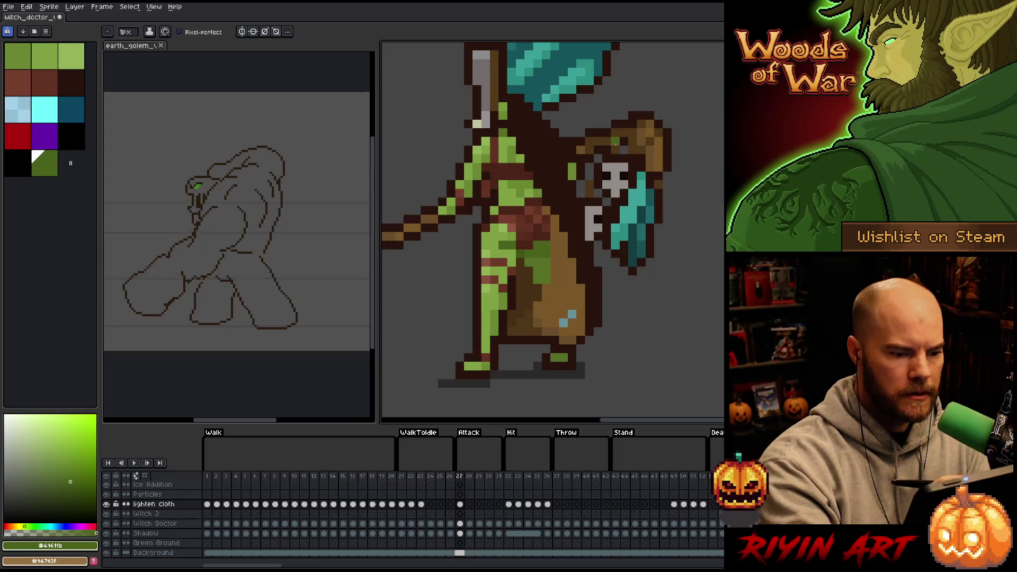
pyautogui.keyDown('ctrl'); pyautogui.click(508, 245); pyautogui.keyUp('ctrl')
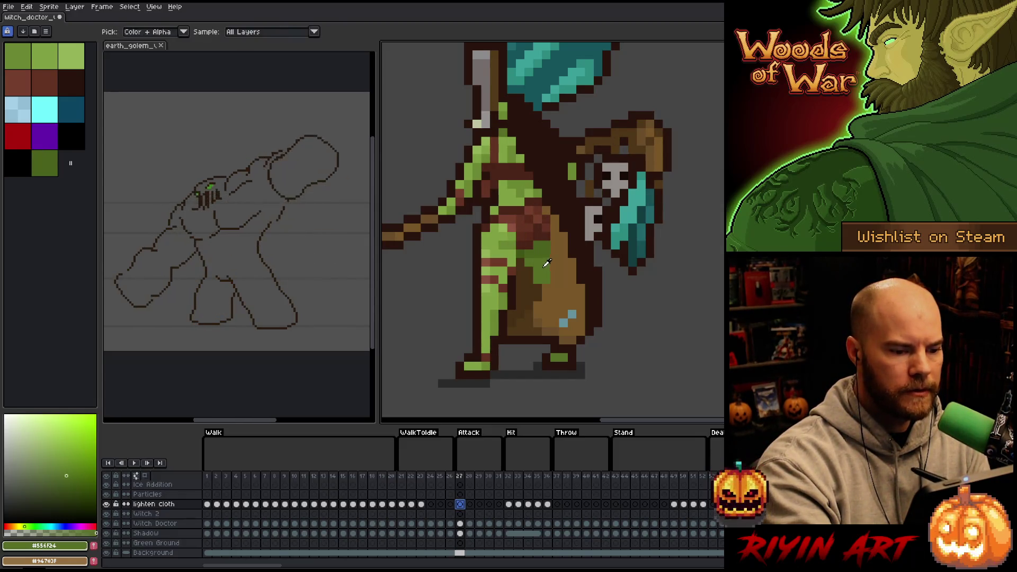
pyautogui.keyDown('alt'); pyautogui.click(505, 245); pyautogui.keyUp('alt')
pyautogui.click(505, 245)
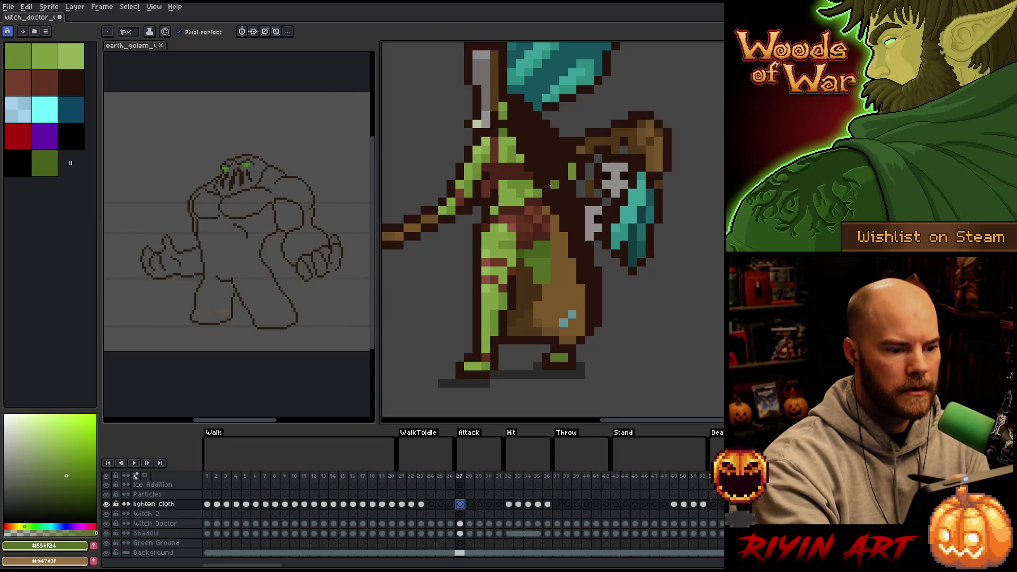
pyautogui.keyDown('alt'); pyautogui.click(512, 240); pyautogui.keyUp('alt')
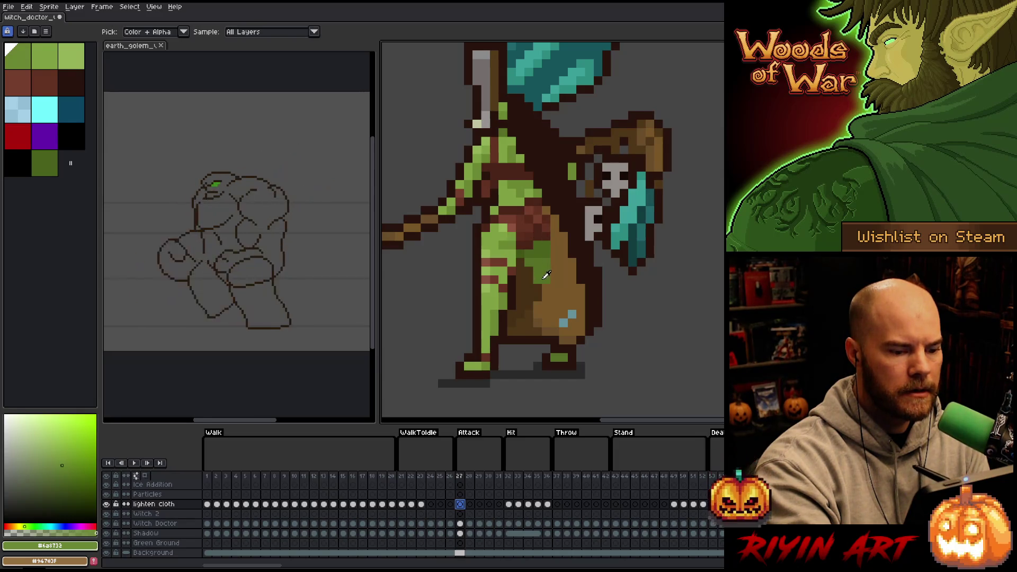
pyautogui.click(547, 268)
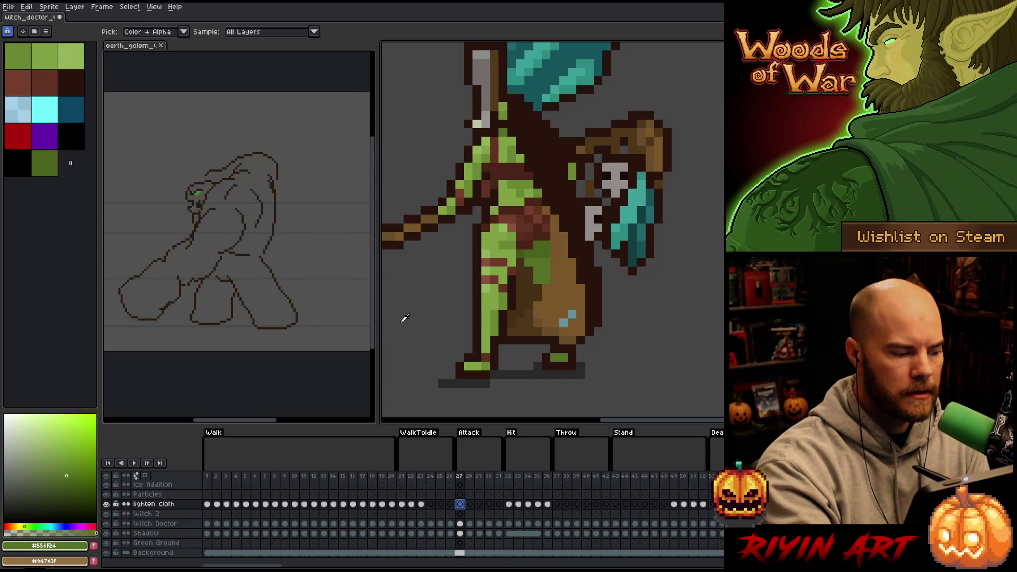
pyautogui.click(62, 467)
pyautogui.press('b')
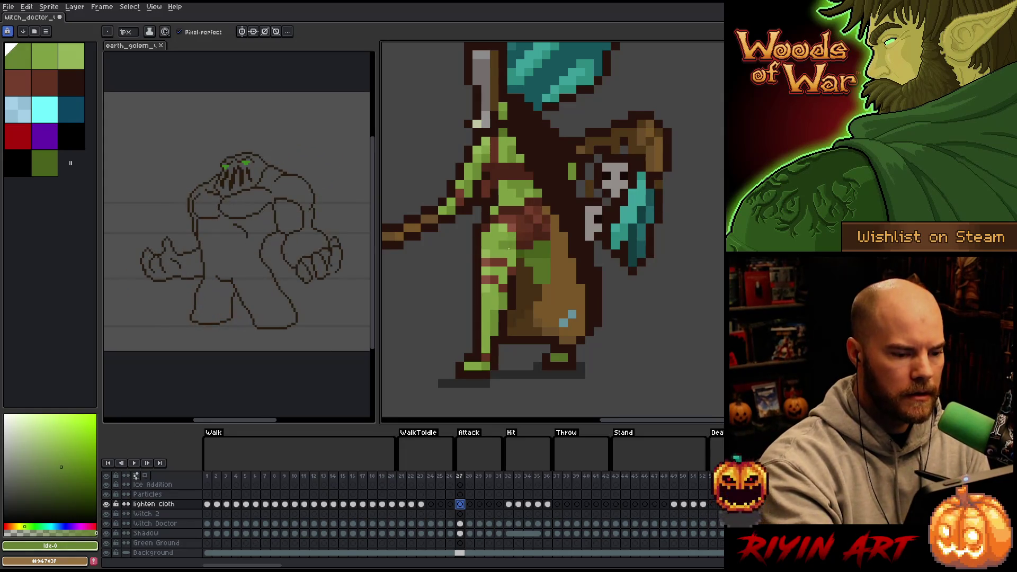
pyautogui.keyDown('alt'); pyautogui.click(547, 273); pyautogui.keyUp('alt')
pyautogui.press('b')
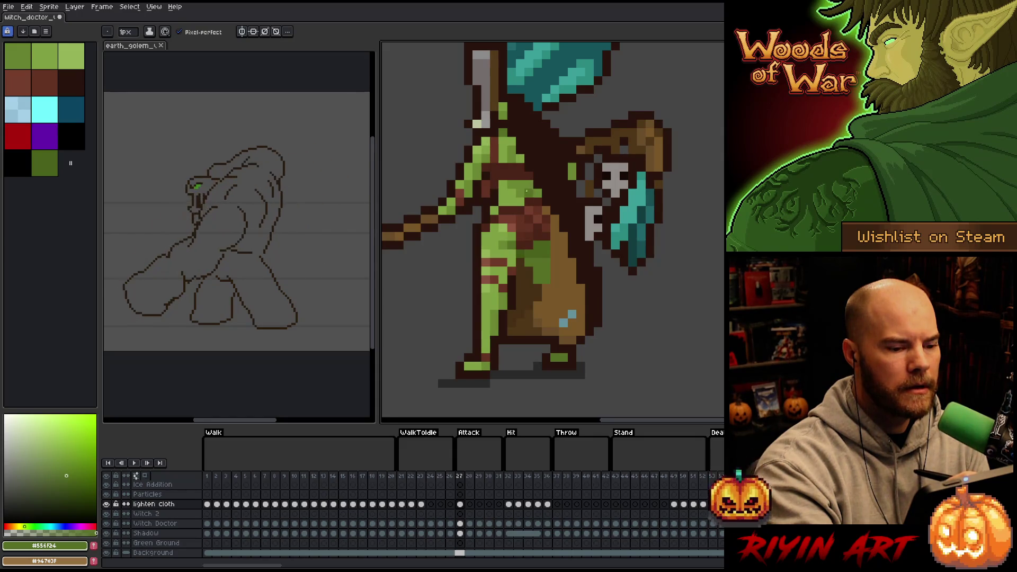
pyautogui.scroll(-4, 545, 258)
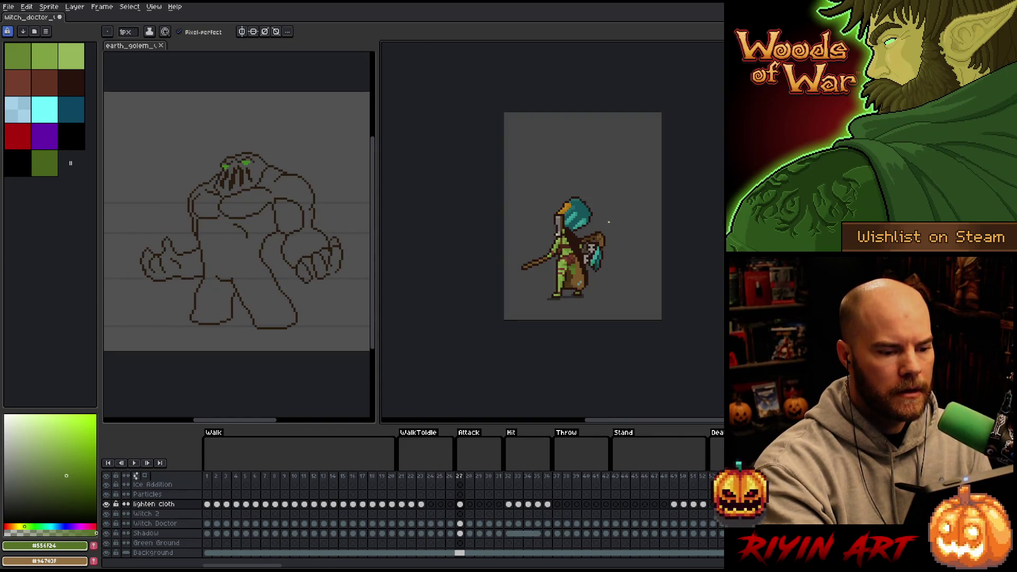
# - Bring the whole sprite into view and step through the Attack frames around 24–29
pyautogui.scroll(-1, 609, 223)
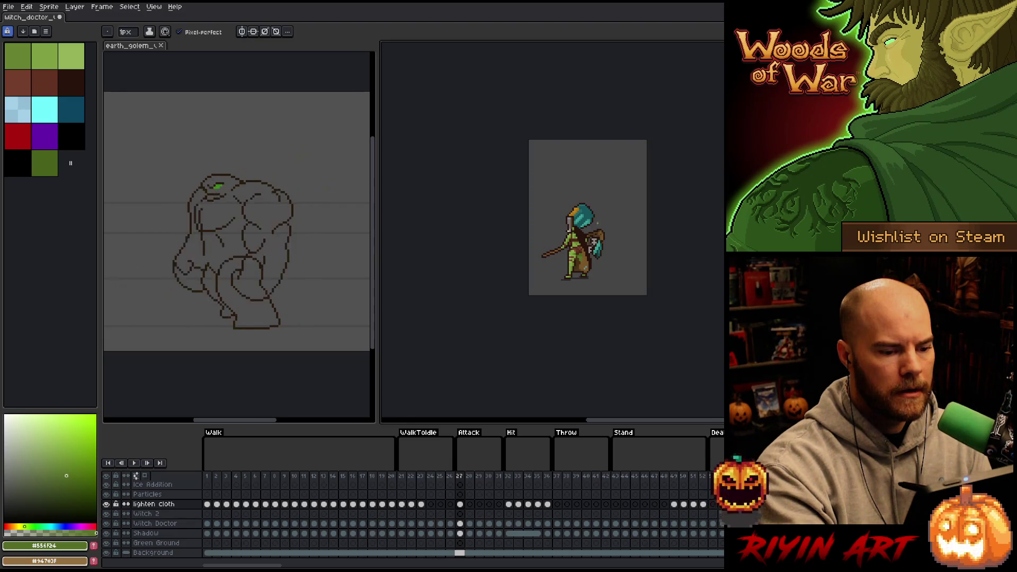
pyautogui.scroll(1, 597, 223)
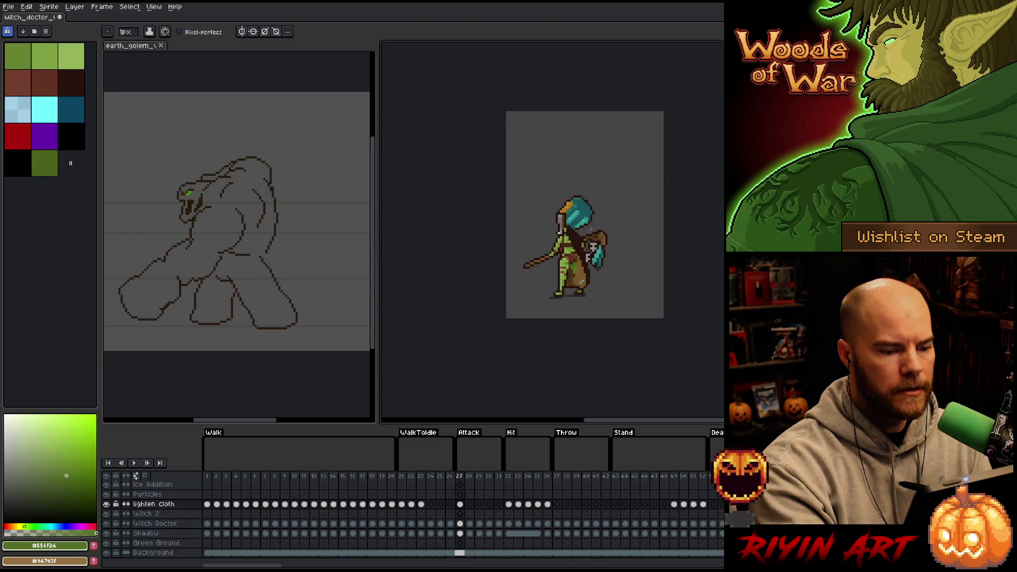
pyautogui.scroll(3, 596, 227)
pyautogui.moveTo(558, 339); pyautogui.dragTo(536, 265)
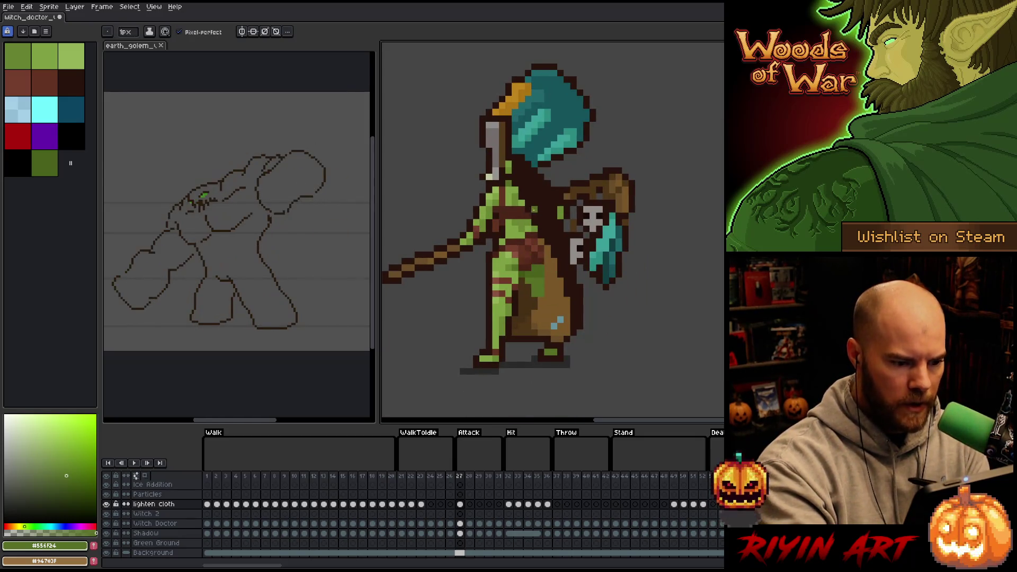
pyautogui.press('Right')
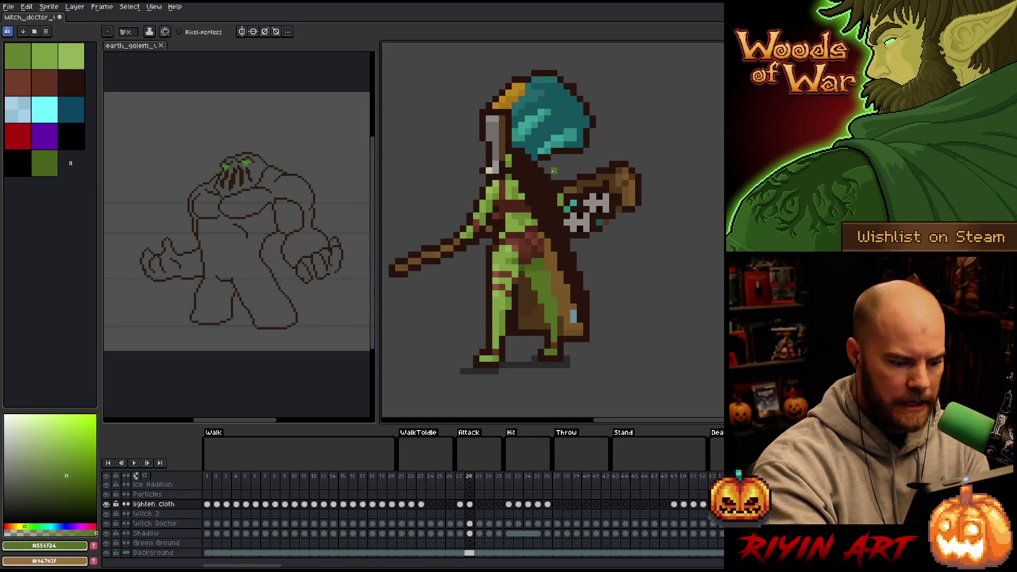
pyautogui.press('Right')
pyautogui.press('Right')
pyautogui.press('Right')
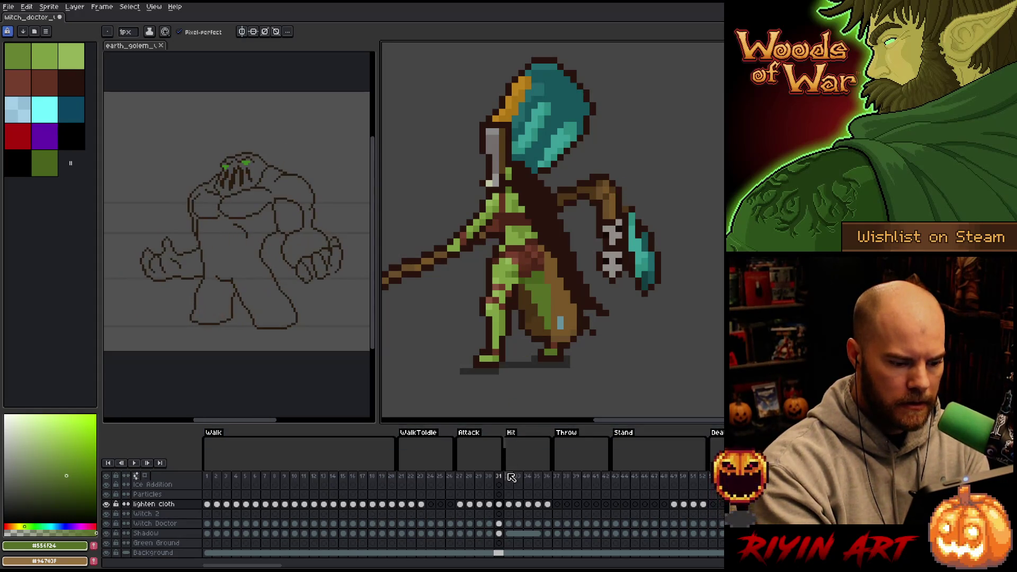
pyautogui.click(403, 476)
pyautogui.press('Right')
pyautogui.press('Right')
pyautogui.press('Right')
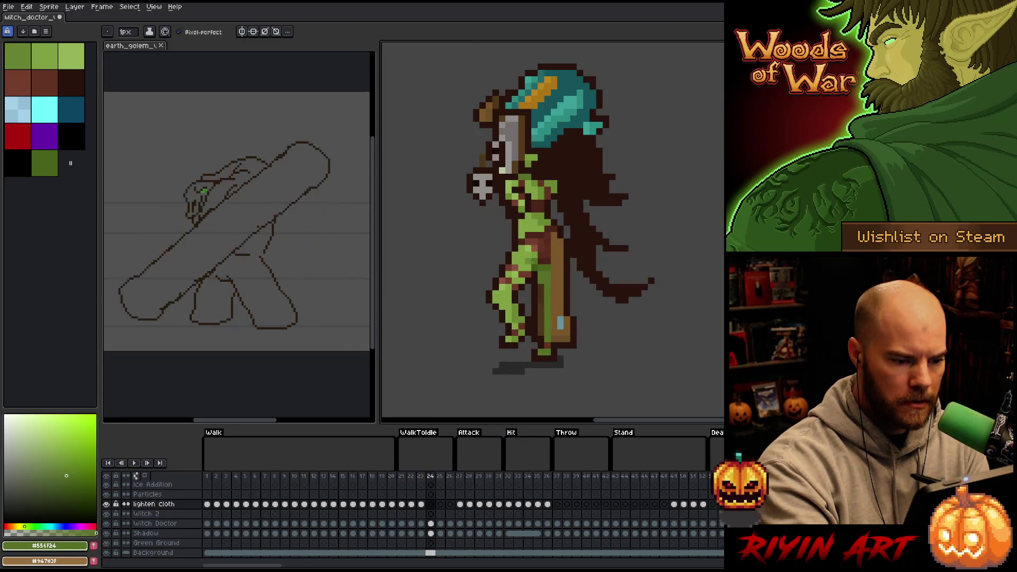
pyautogui.press('Right')
pyautogui.press('Right')
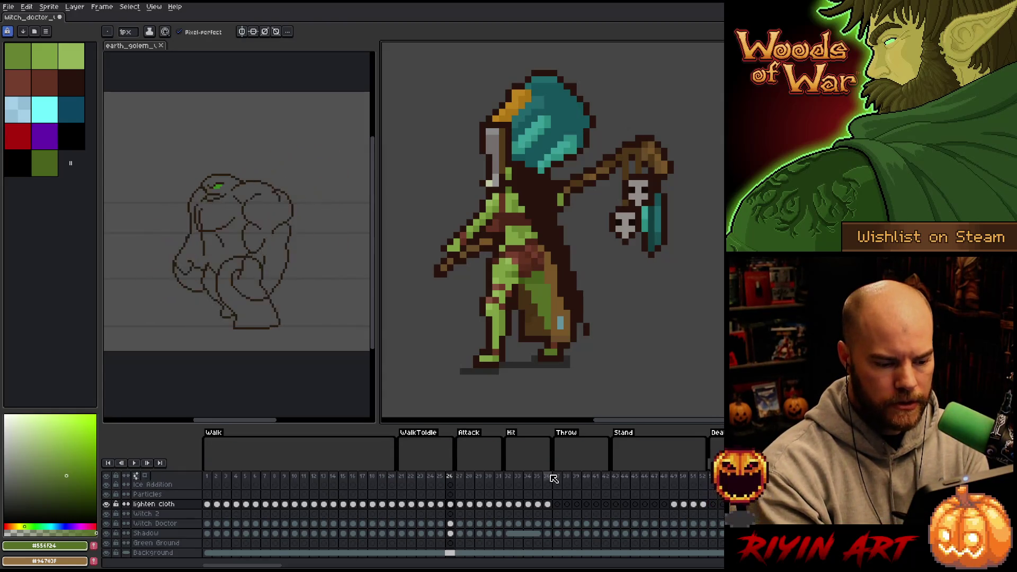
# - On frame 34, sample the leg's green #80a143 as the drawing colour and return to the Pencil
pyautogui.click(527, 476)
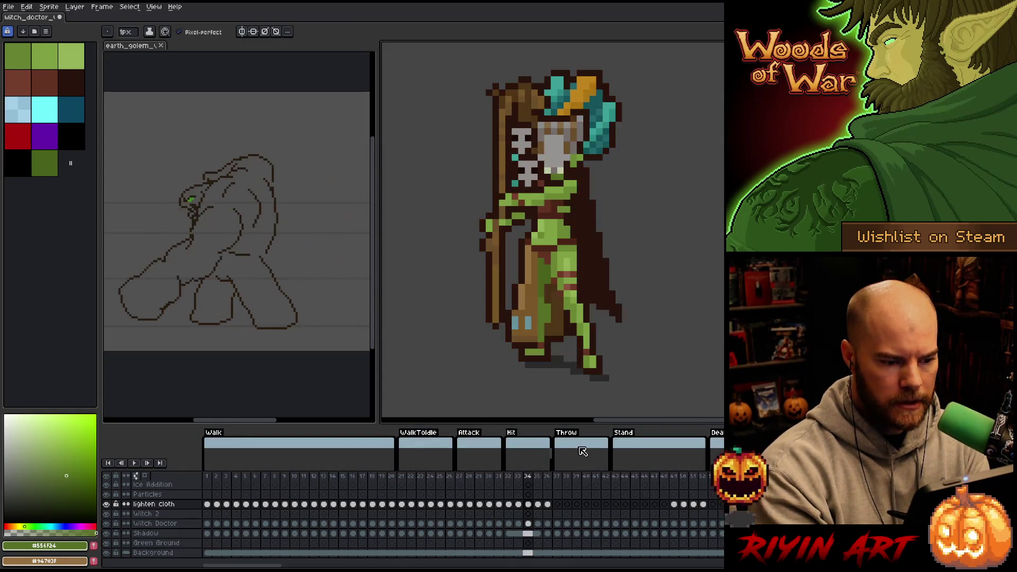
pyautogui.press('Return')
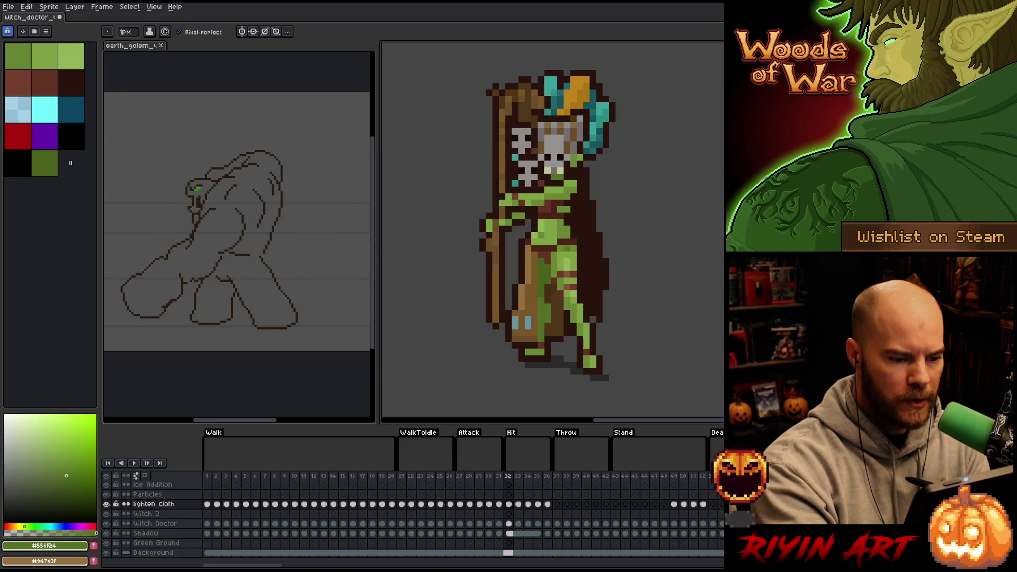
pyautogui.press('x')
pyautogui.press('i')
pyautogui.click(577, 251)
pyautogui.press('b')
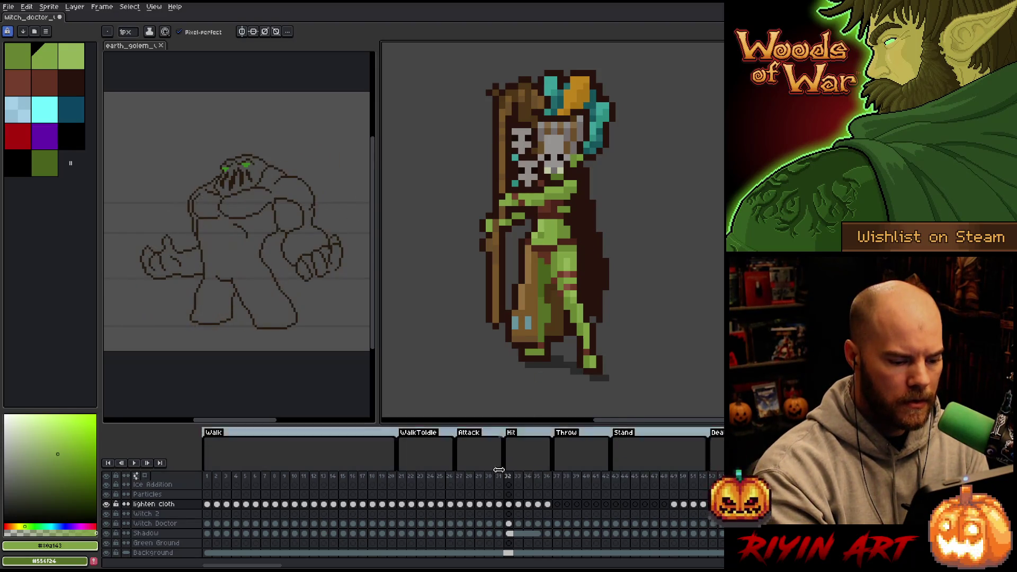
pyautogui.click(471, 477)
# - Swap the working greens and work the cloth highlights across Throw frames 37–40
pyautogui.click(480, 477)
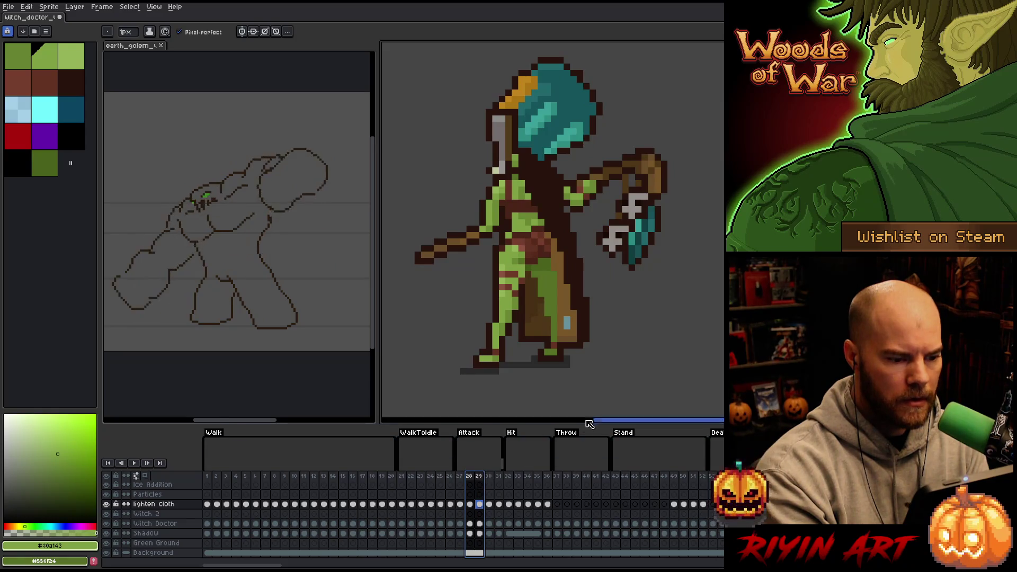
pyautogui.click(557, 476)
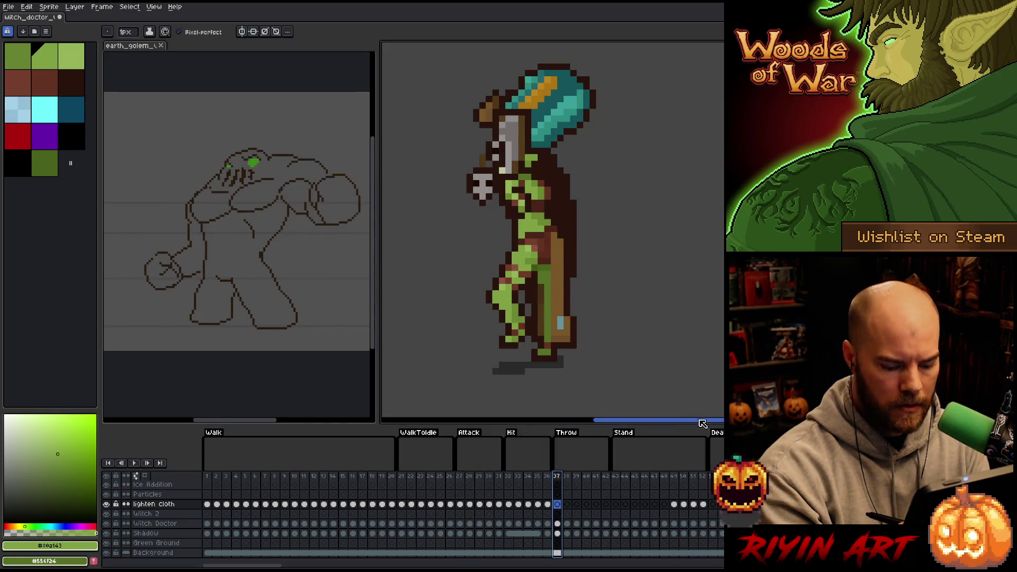
pyautogui.press('x')
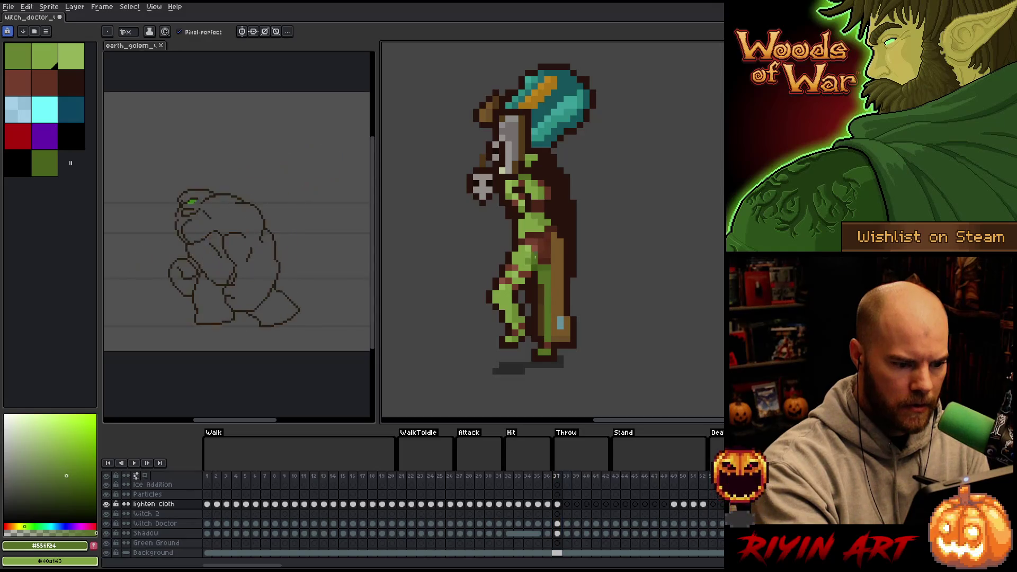
pyautogui.press('.')
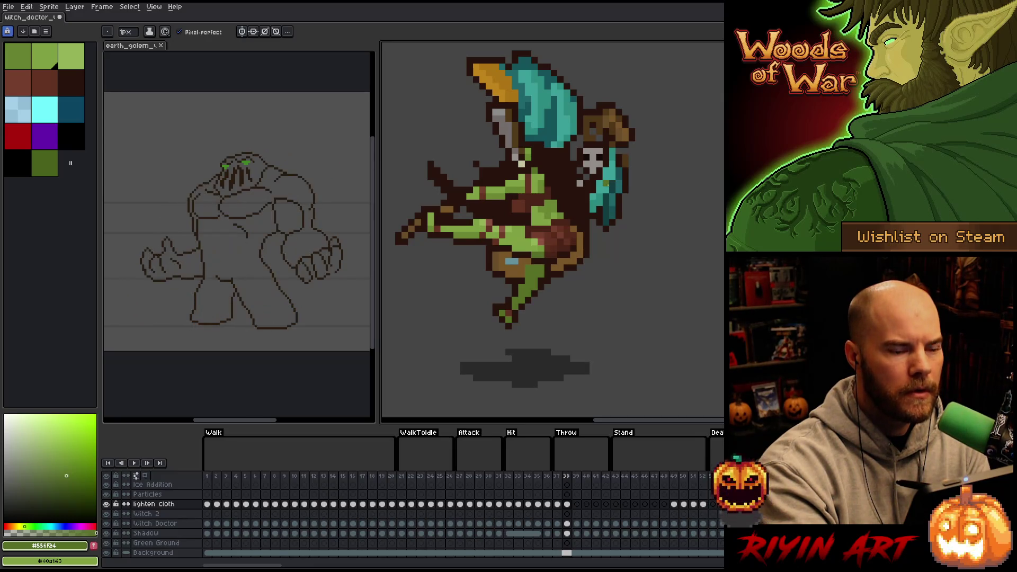
pyautogui.press('Right')
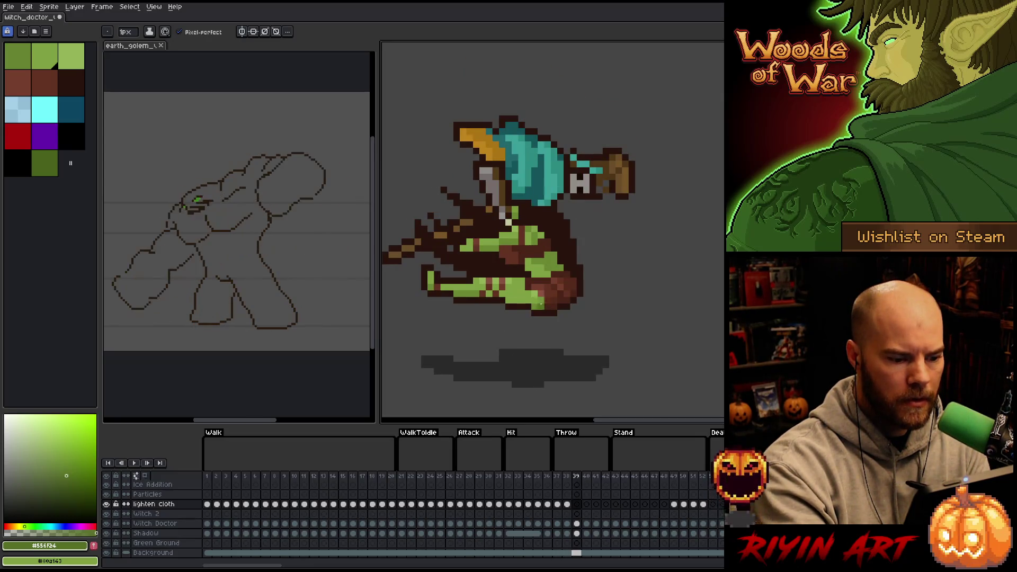
pyautogui.press('Right')
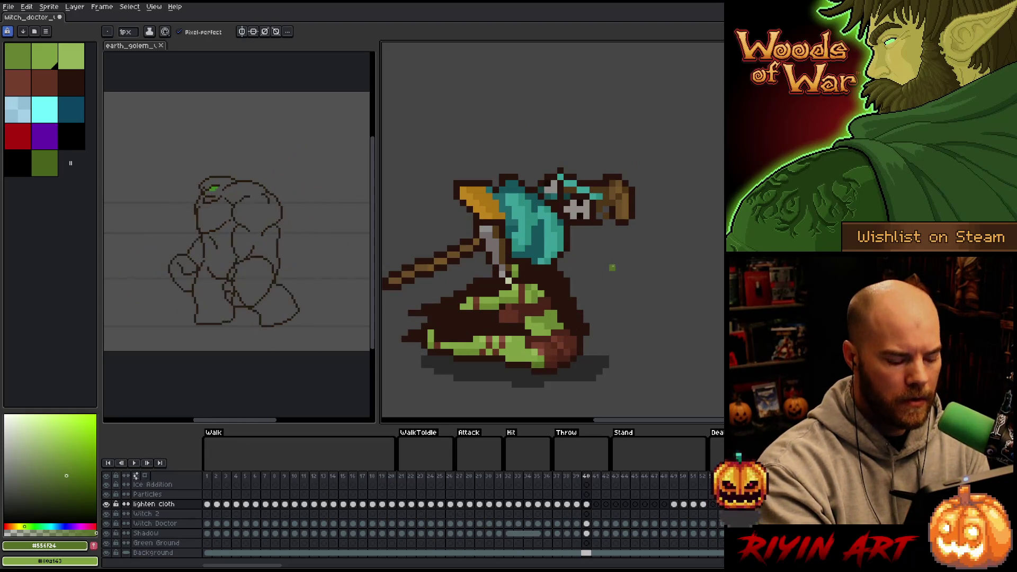
pyautogui.press('Left')
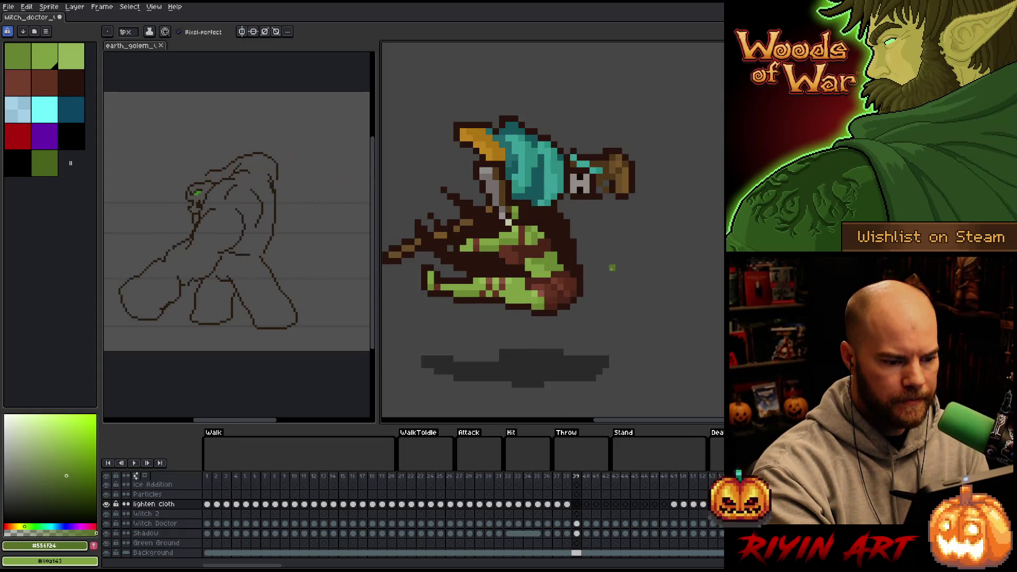
pyautogui.press('Left')
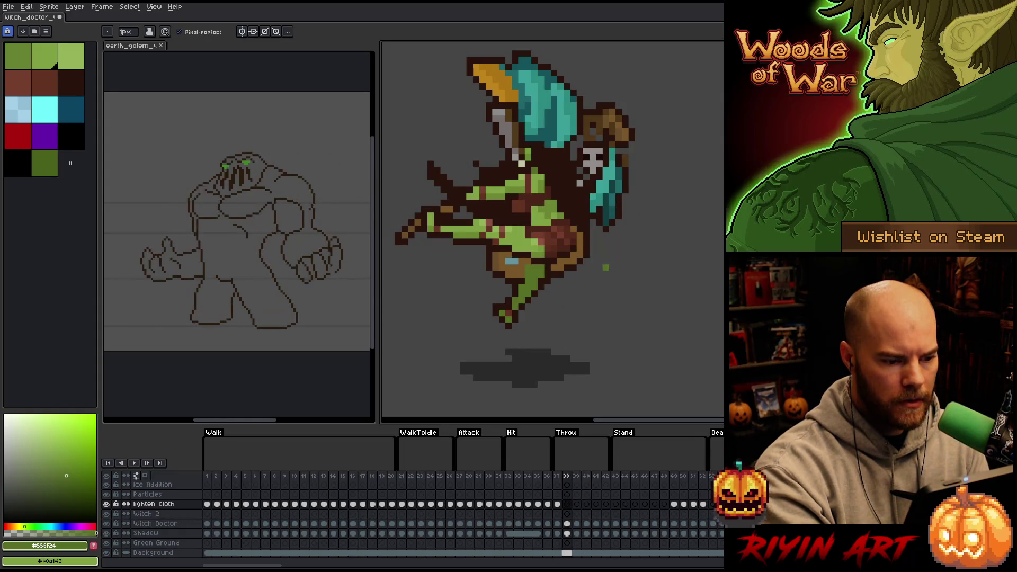
pyautogui.press('Left')
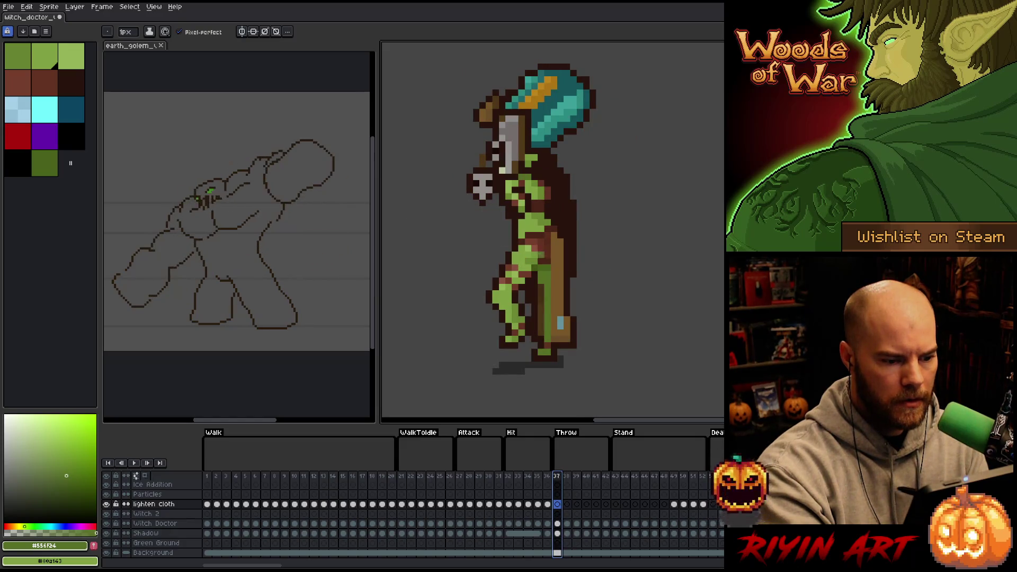
pyautogui.press('Right')
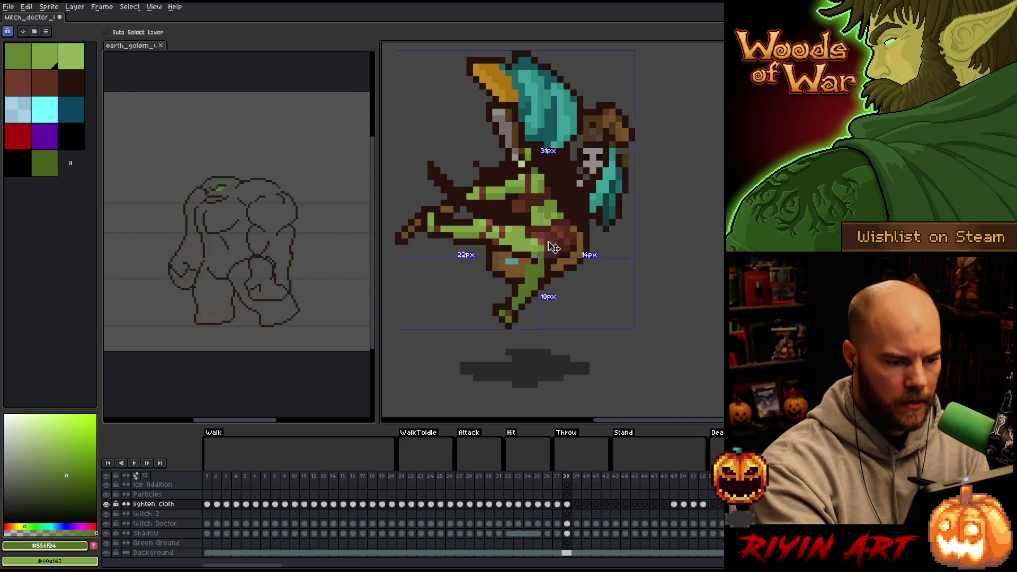
pyautogui.press('Right')
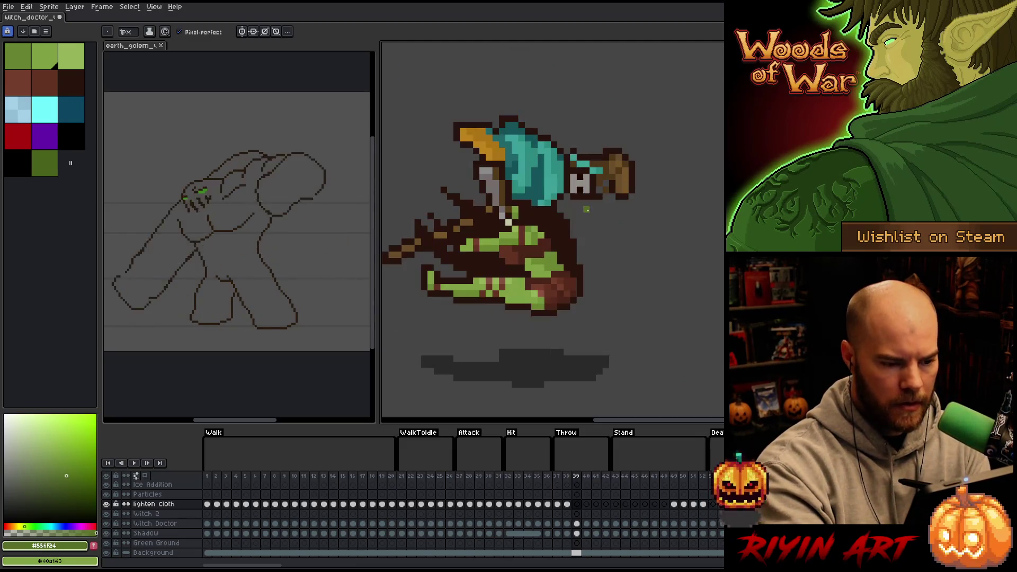
pyautogui.press('Left')
pyautogui.press('Left')
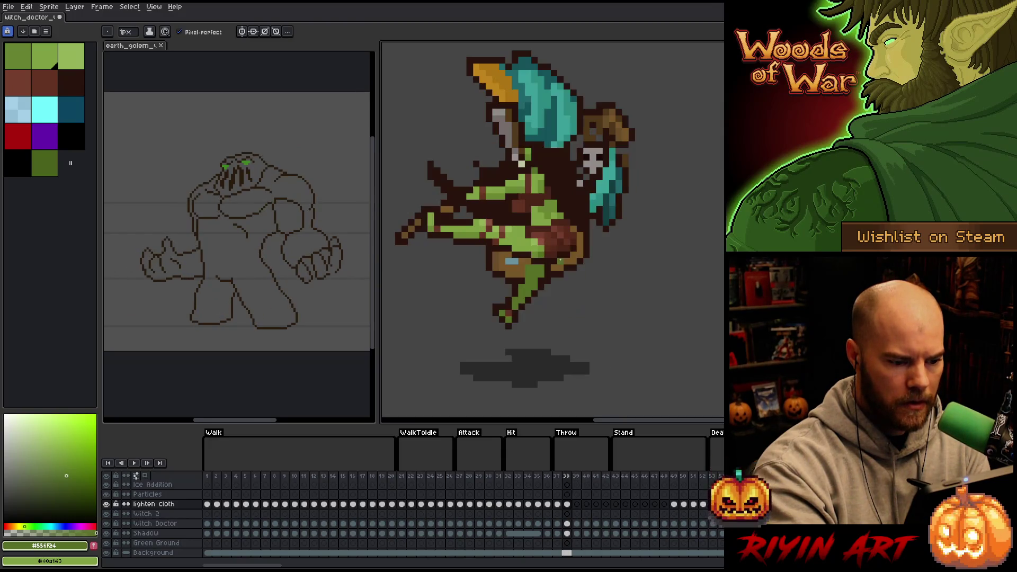
pyautogui.press('Right')
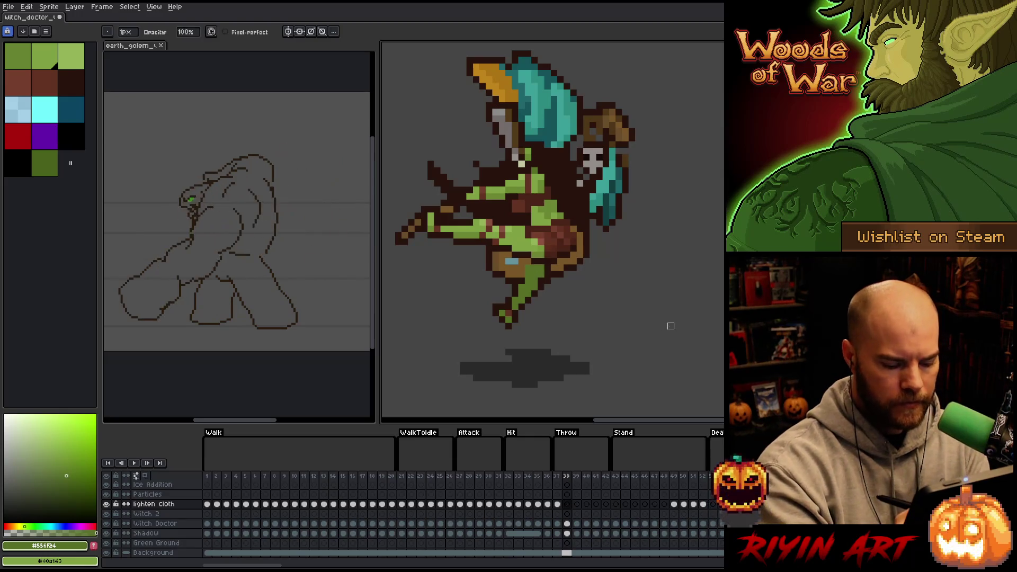
# - Advance through frames 41–46 toward the Stand section
pyautogui.press('Right')
pyautogui.press('Right')
pyautogui.press('Right')
pyautogui.press('Right')
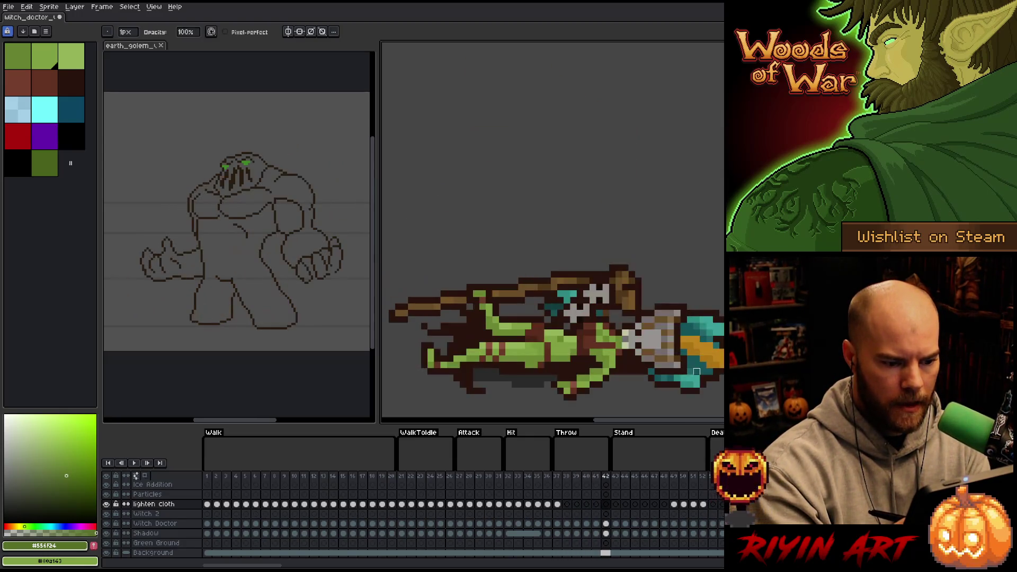
pyautogui.press('Right')
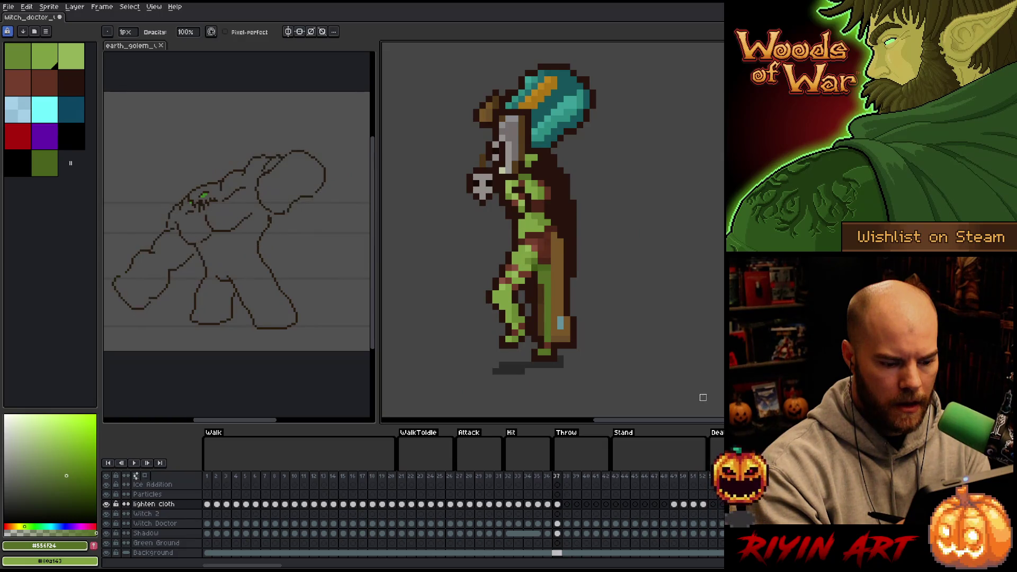
pyautogui.press('End')
pyautogui.press('Right')
pyautogui.press('Right')
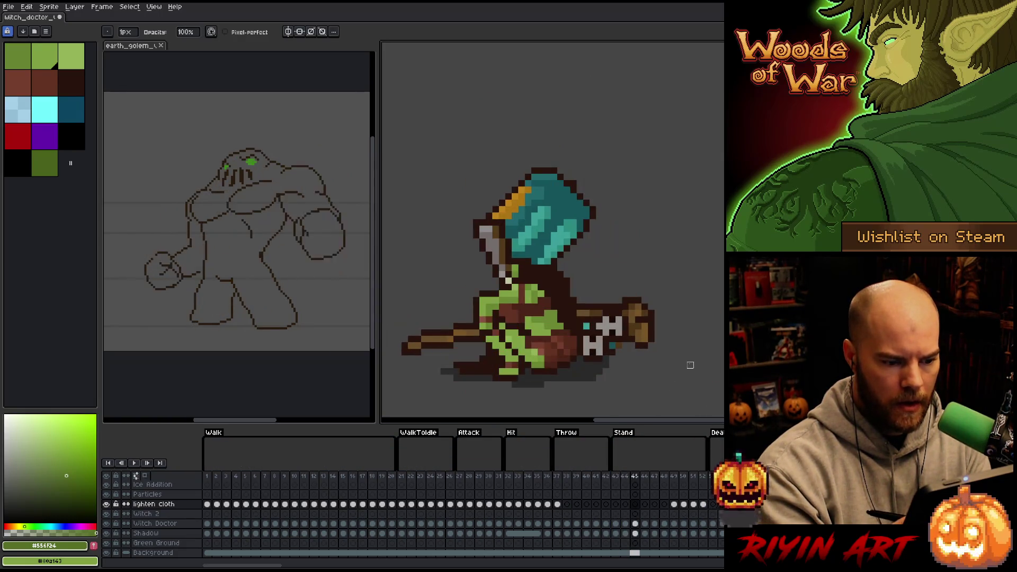
pyautogui.press('Left')
pyautogui.press('Left')
pyautogui.press('Right')
pyautogui.press('Right')
pyautogui.press('Right')
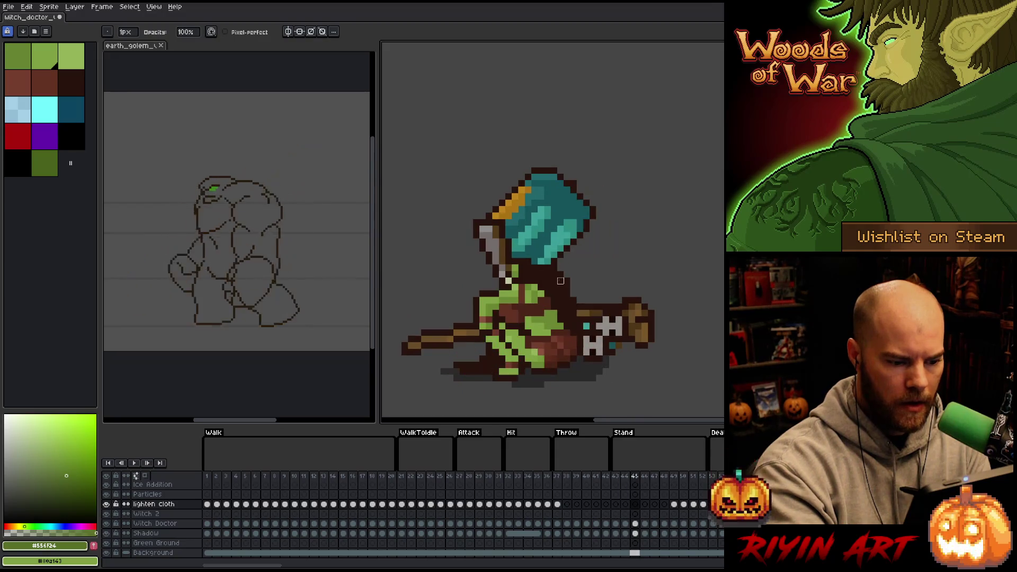
# - Pick the lighter green #80a143 from the palette and continue through Stand frames 47–52
pyautogui.press('e')
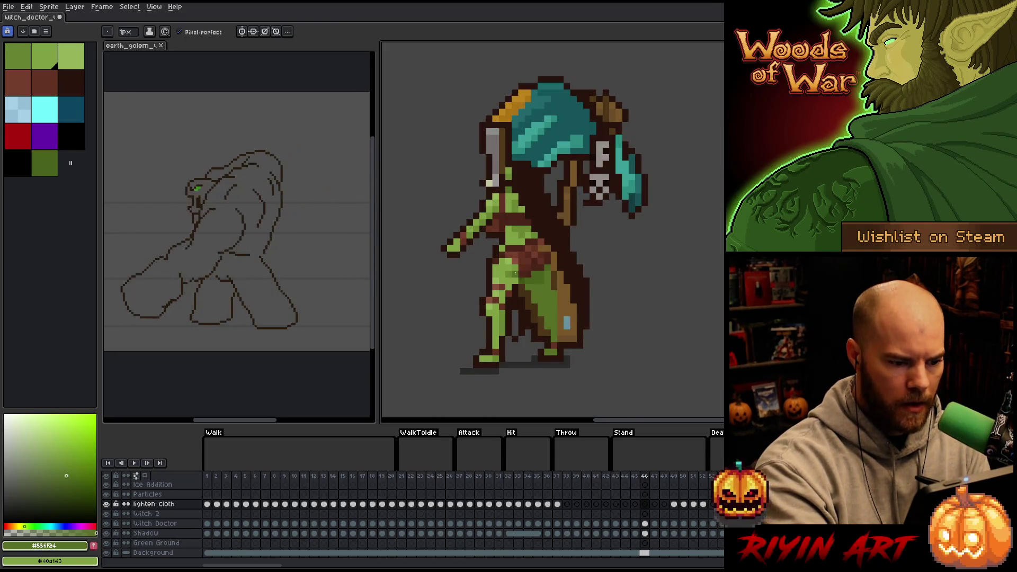
pyautogui.press('Right')
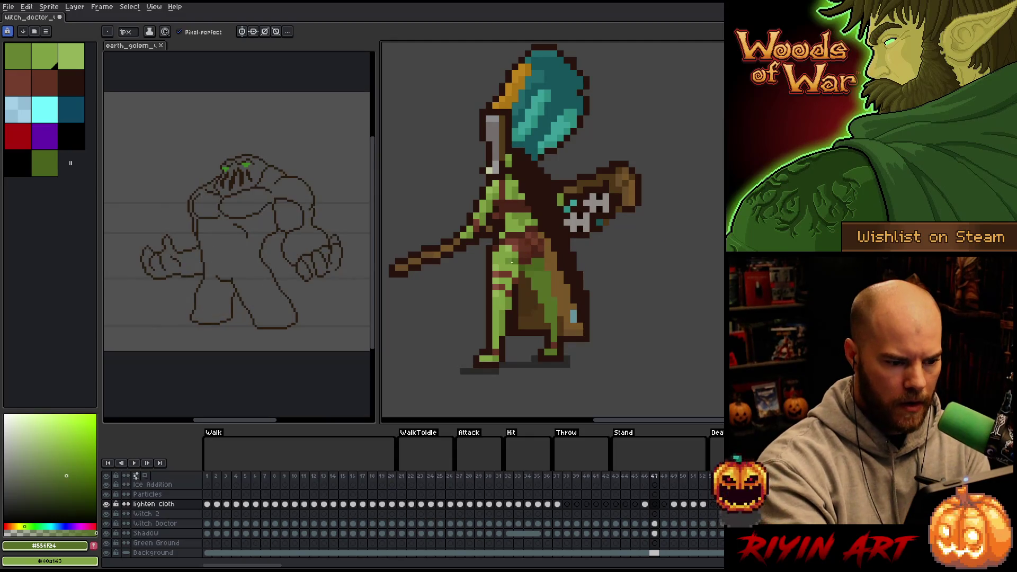
pyautogui.press('Right')
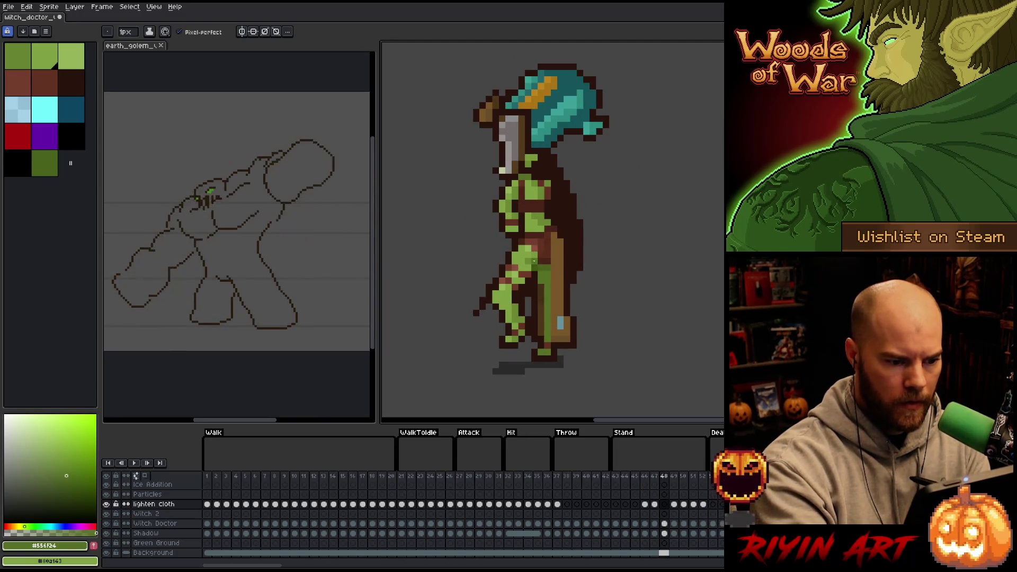
pyautogui.press('Right')
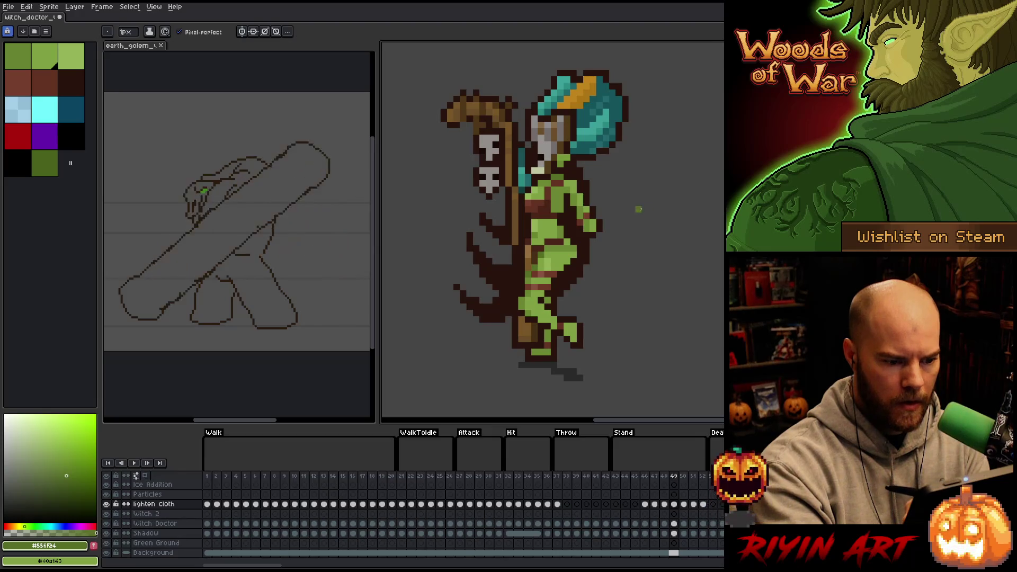
pyautogui.keyDown('alt'); pyautogui.click(561, 254); pyautogui.keyUp('alt')
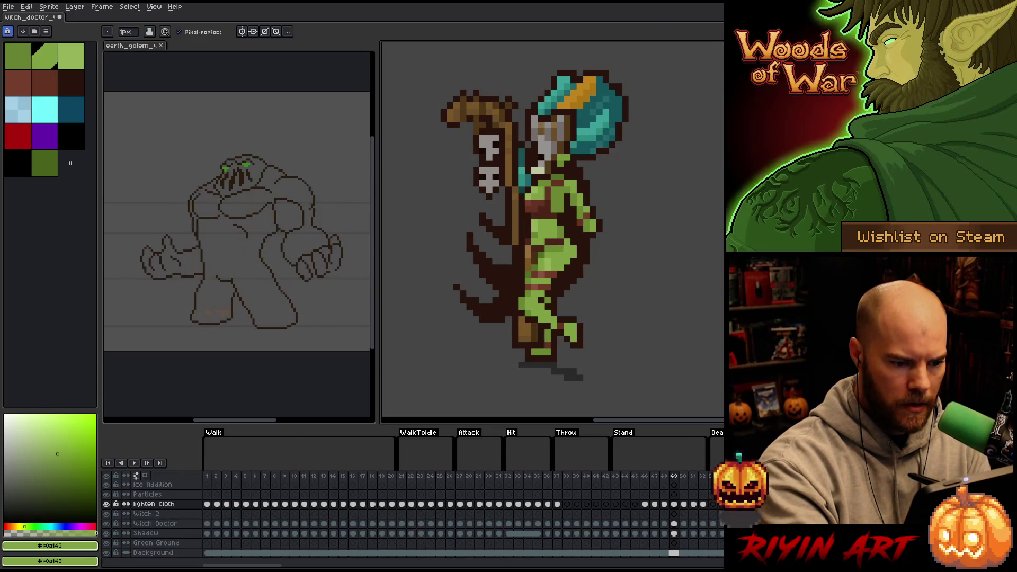
pyautogui.press('Right')
pyautogui.press('Right')
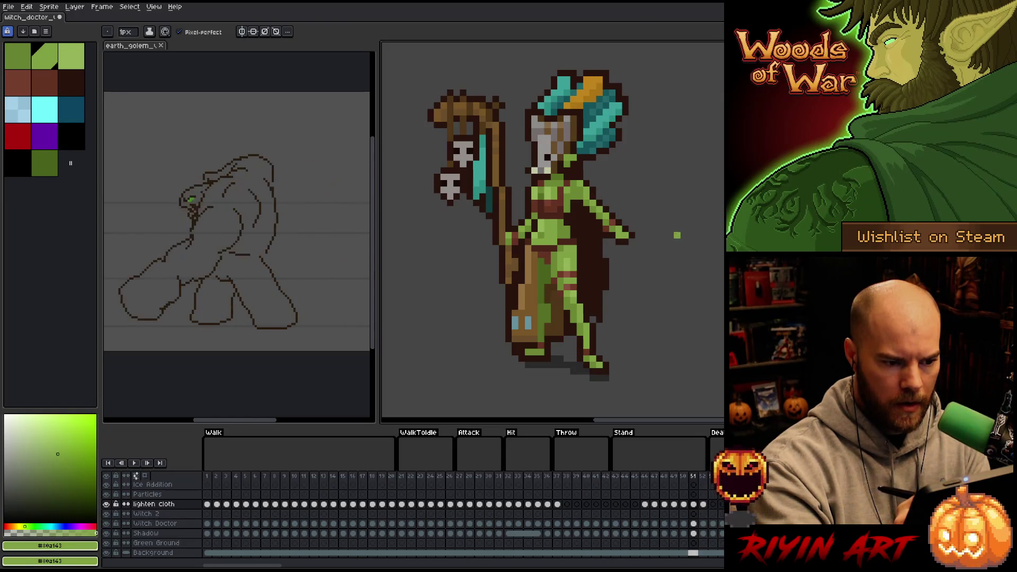
pyautogui.press('Right')
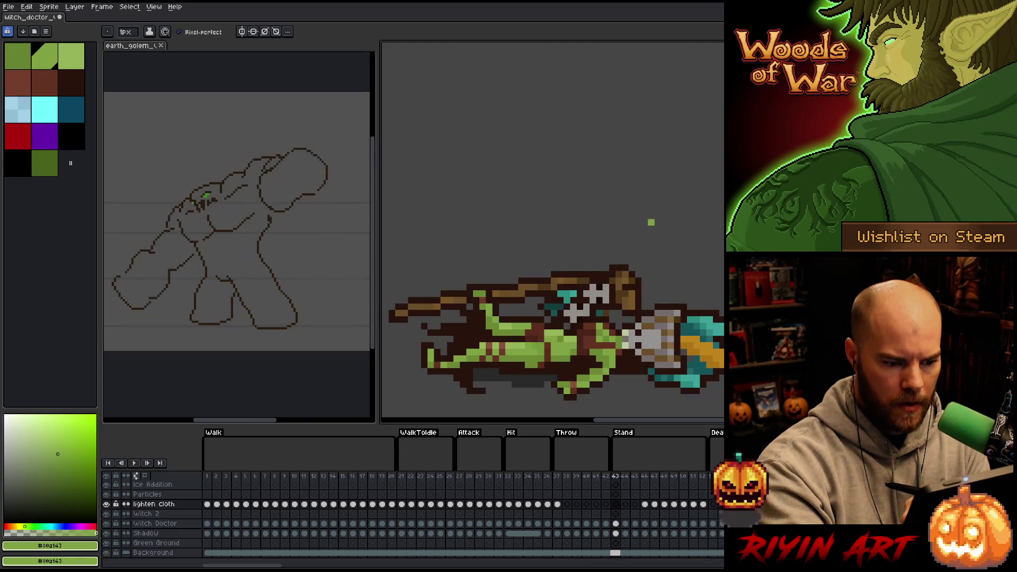
pyautogui.press('Left')
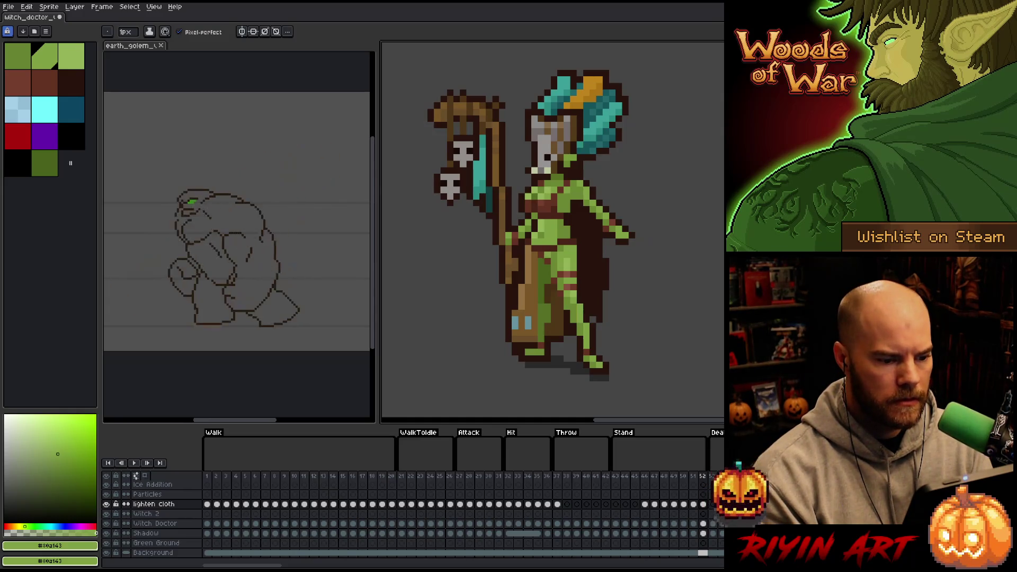
pyautogui.scroll(-2, 581, 264)
# - Review Attack frames 27–30, then step through Hit frames 32–36
pyautogui.scroll(1, 535, 291)
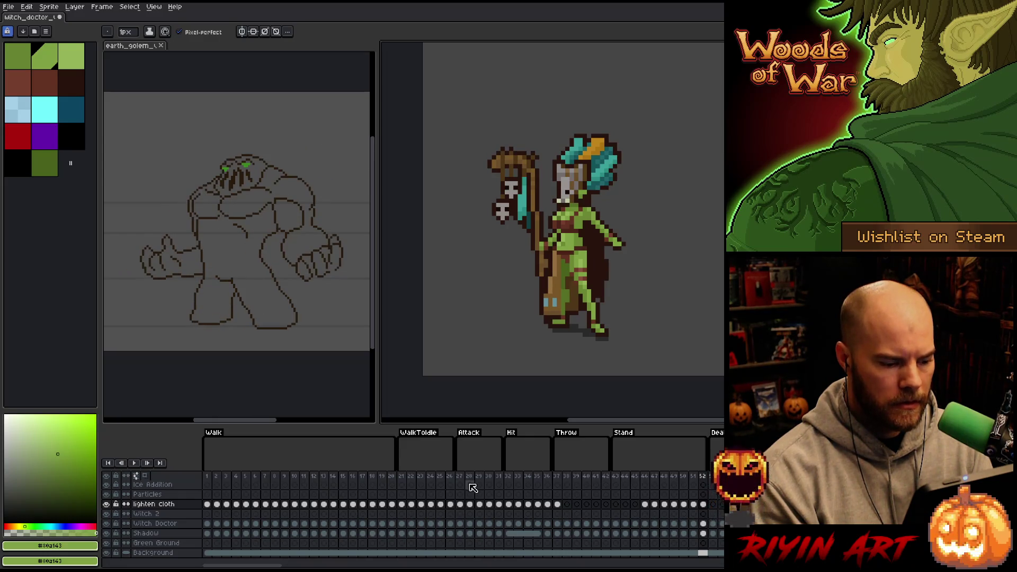
pyautogui.moveTo(463, 478)
pyautogui.mouseDown()
pyautogui.moveTo(529, 478)
pyautogui.moveTo(514, 477)
pyautogui.mouseUp()
pyautogui.click(511, 477)
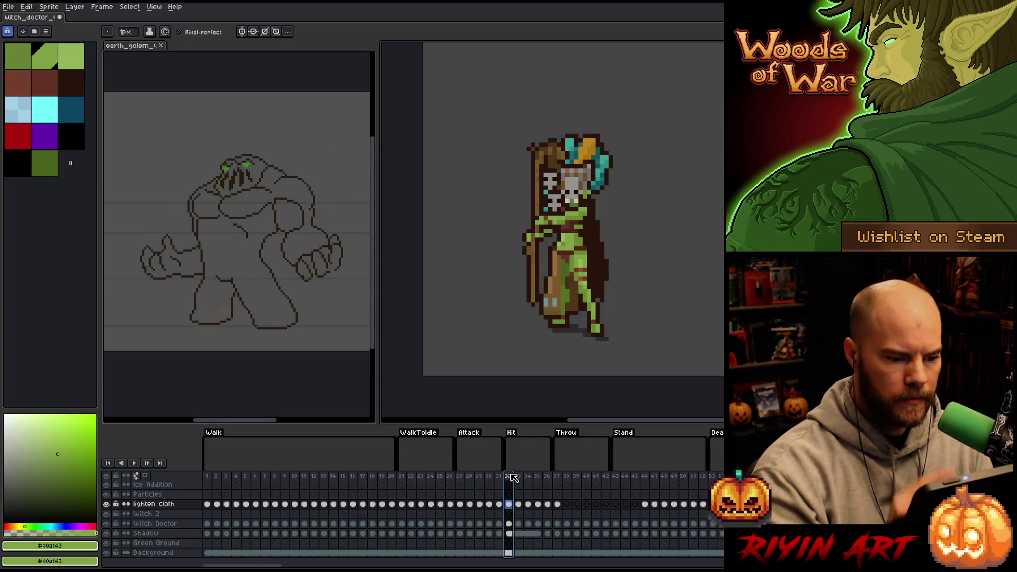
pyautogui.press('Escape')
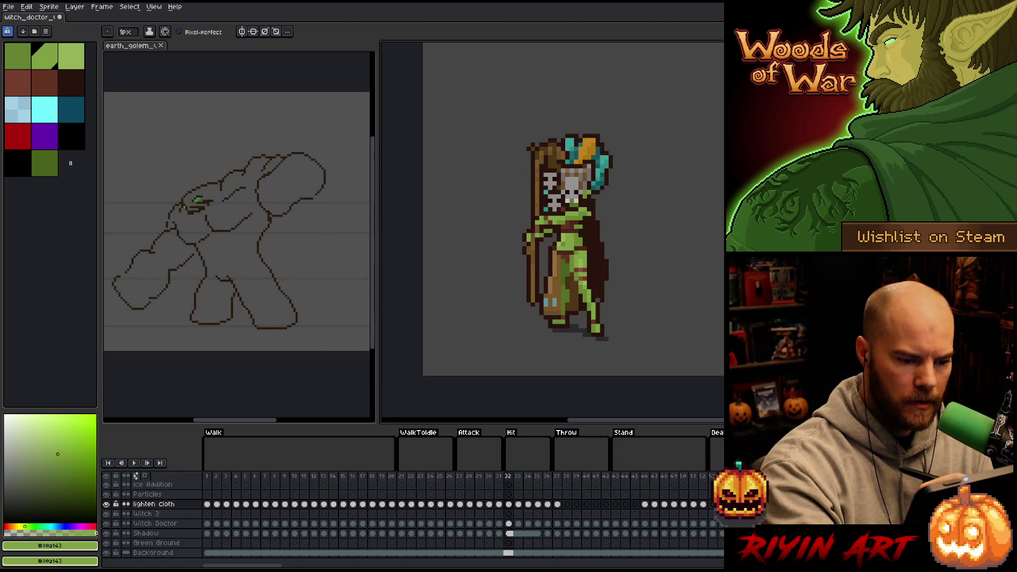
pyautogui.press('Right')
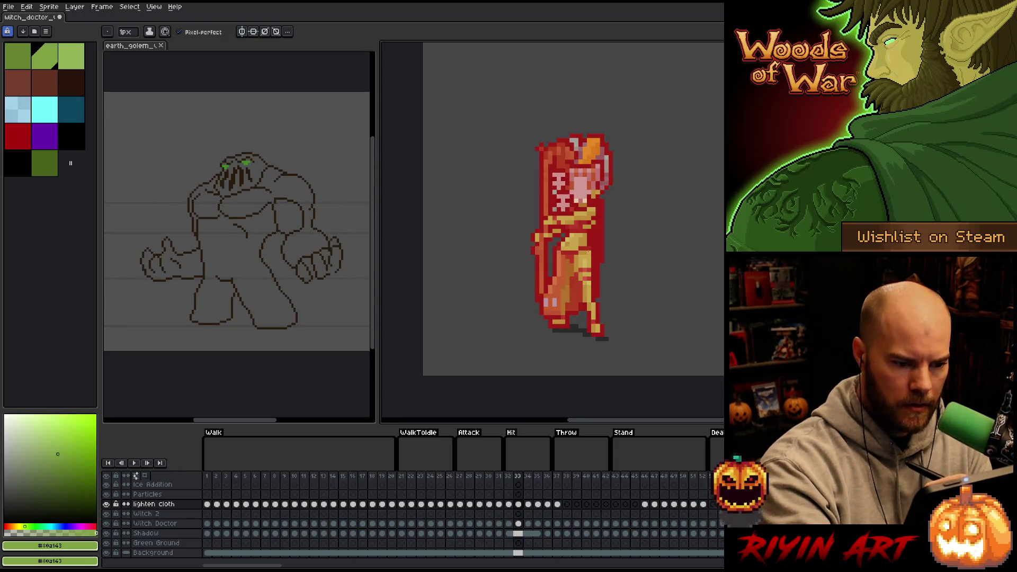
pyautogui.press('Right')
pyautogui.press('Right')
pyautogui.press('Right')
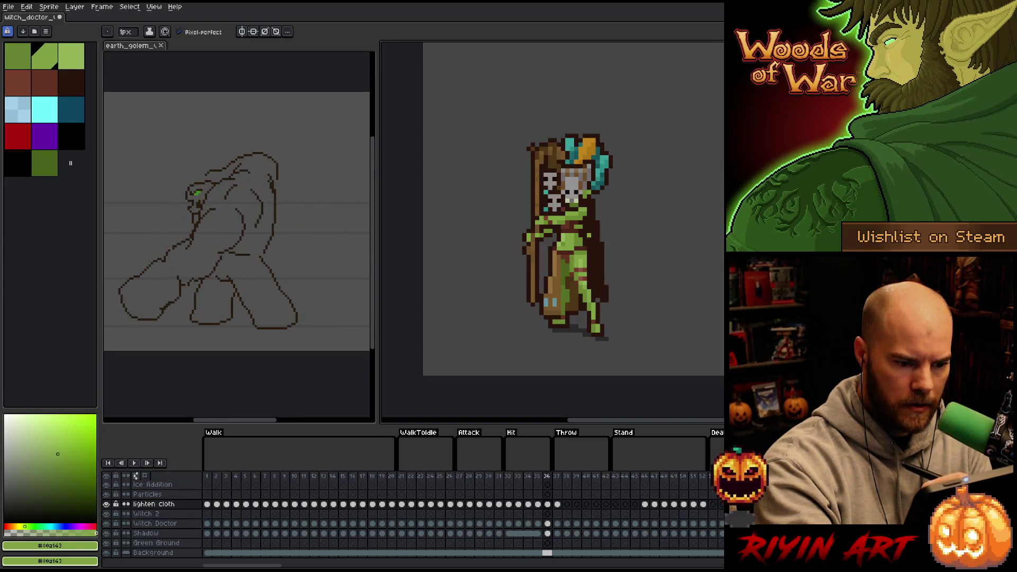
# - Check the falling poses, then select Walk frames 1–21 as the range
pyautogui.press('Right')
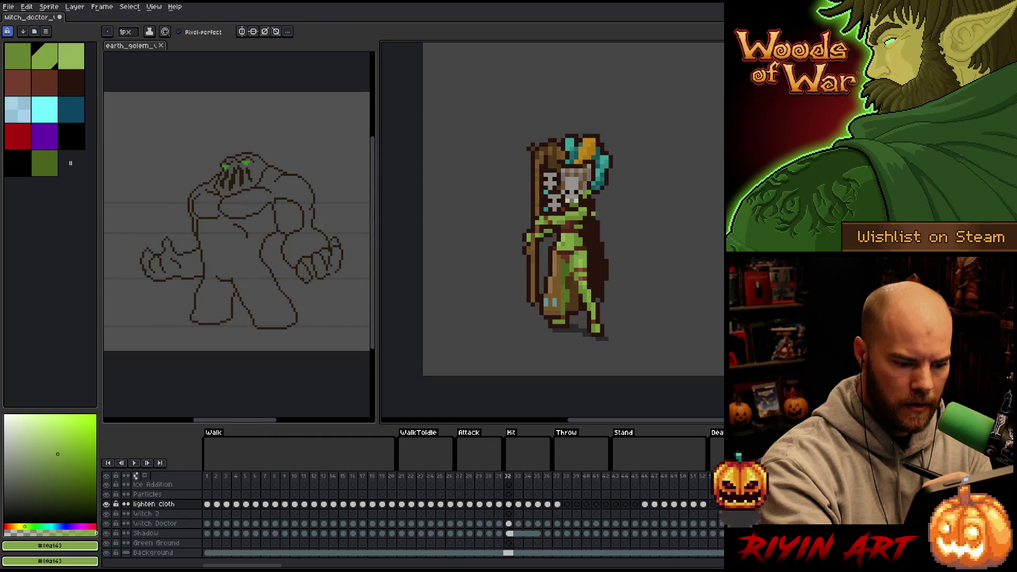
pyautogui.press('Right')
pyautogui.press('Right')
pyautogui.press('Right')
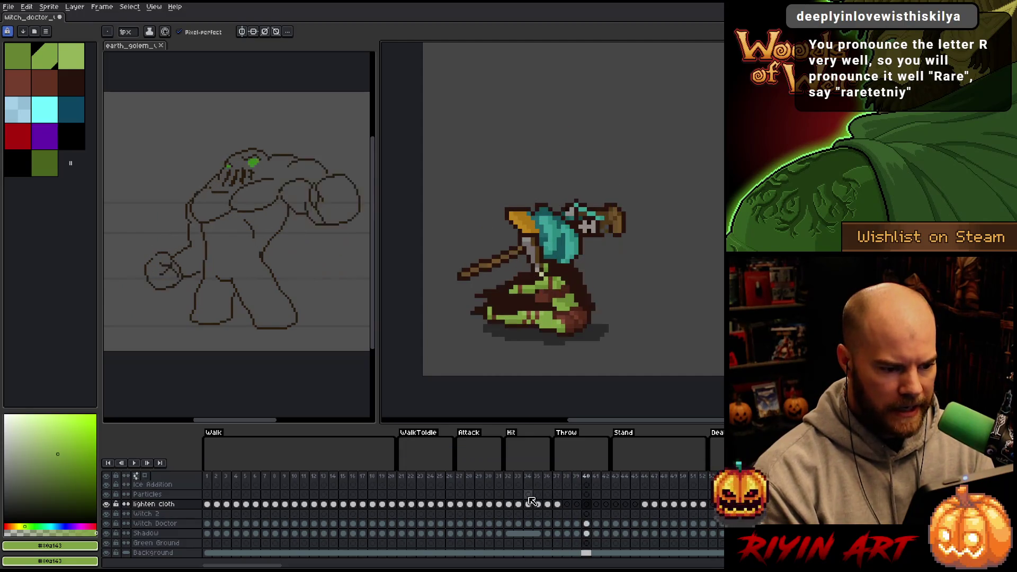
pyautogui.press('Right')
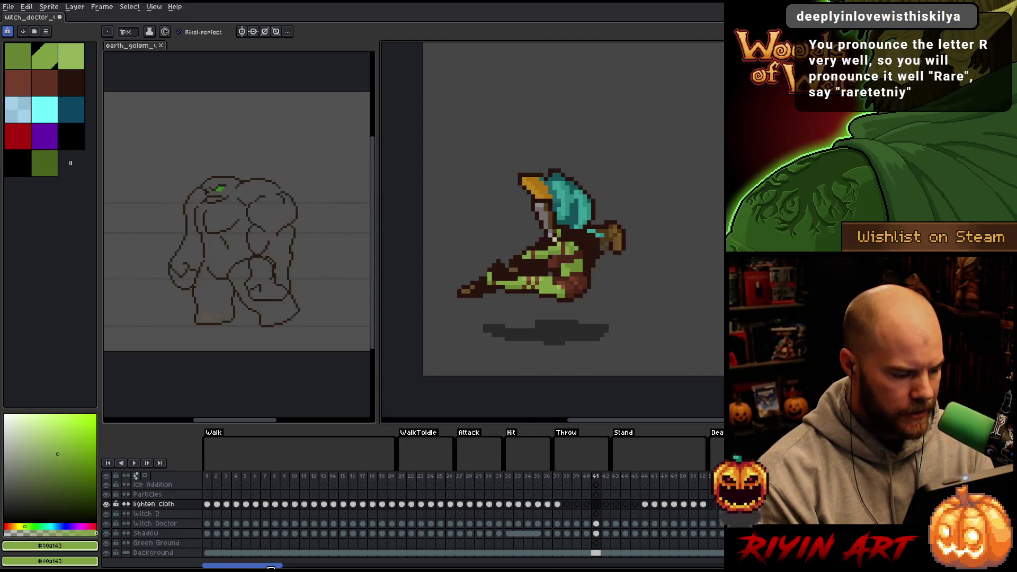
pyautogui.click(209, 477)
pyautogui.moveTo(216, 481); pyautogui.dragTo(406, 479)
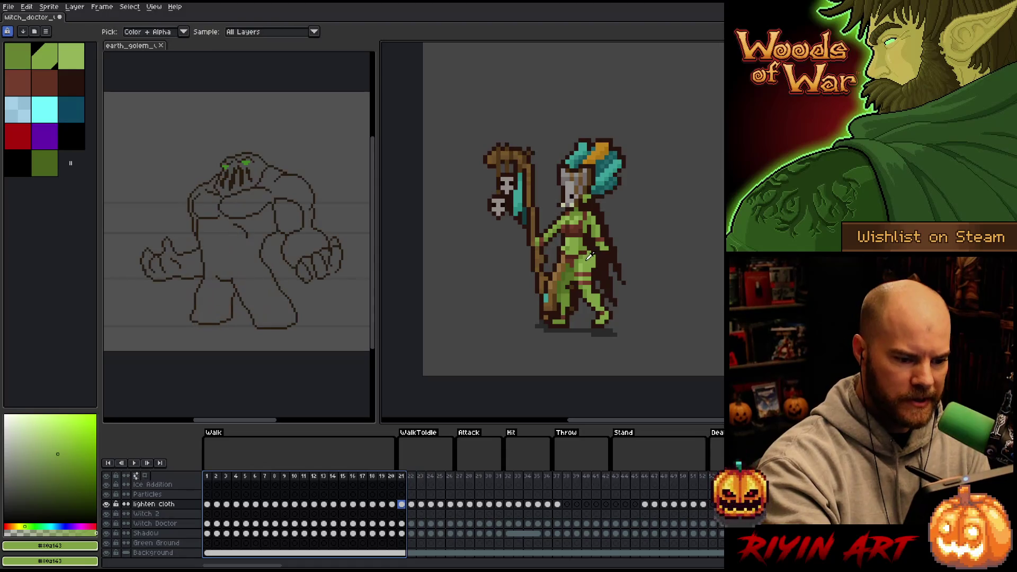
# - Clear the Walk range and step from frame 22 through Attack to Hit frame 36, checking the cloth
pyautogui.press('Escape')
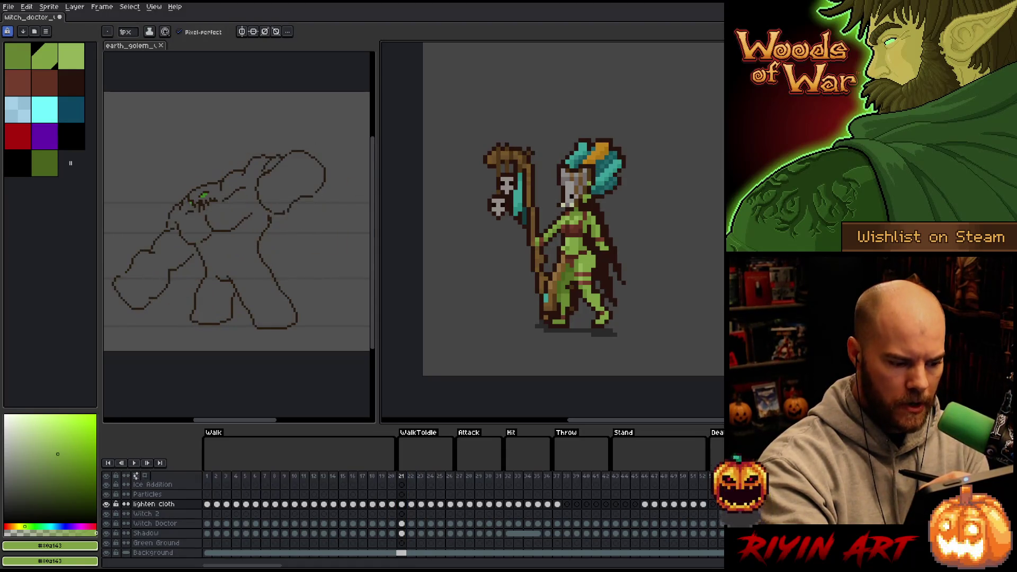
pyautogui.press('Right')
pyautogui.press('Right')
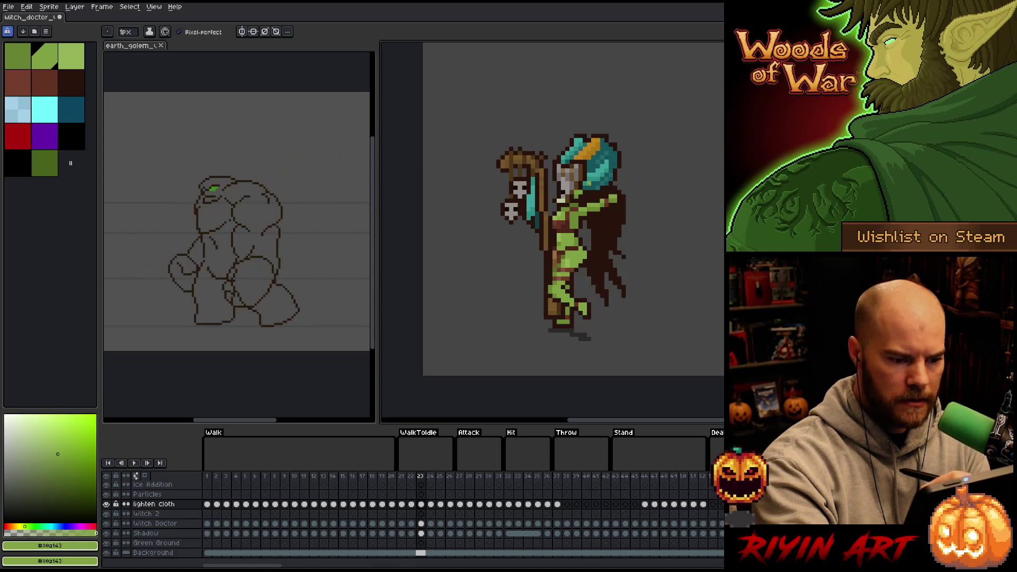
pyautogui.press('Right')
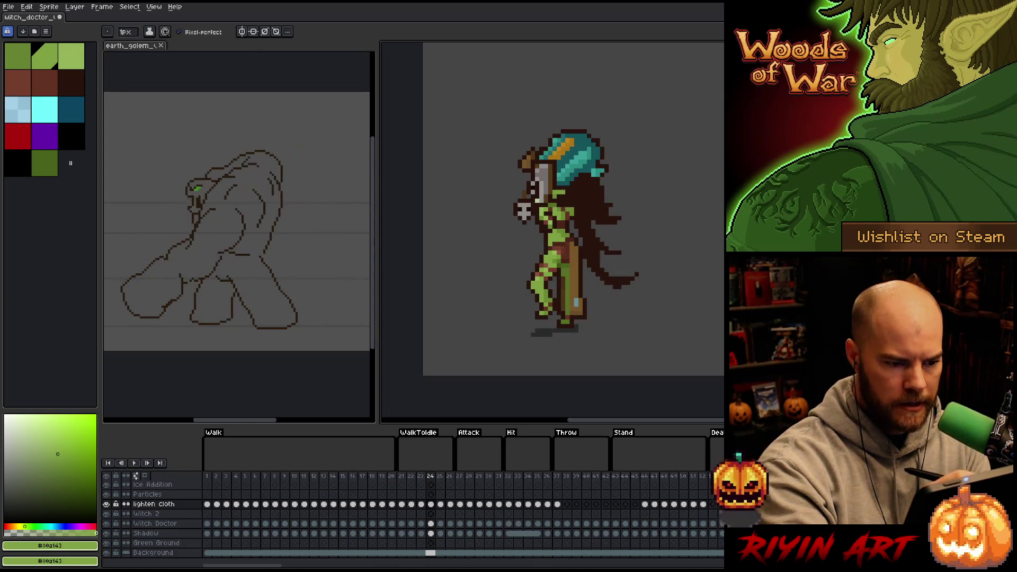
pyautogui.press('Right')
pyautogui.press('Right')
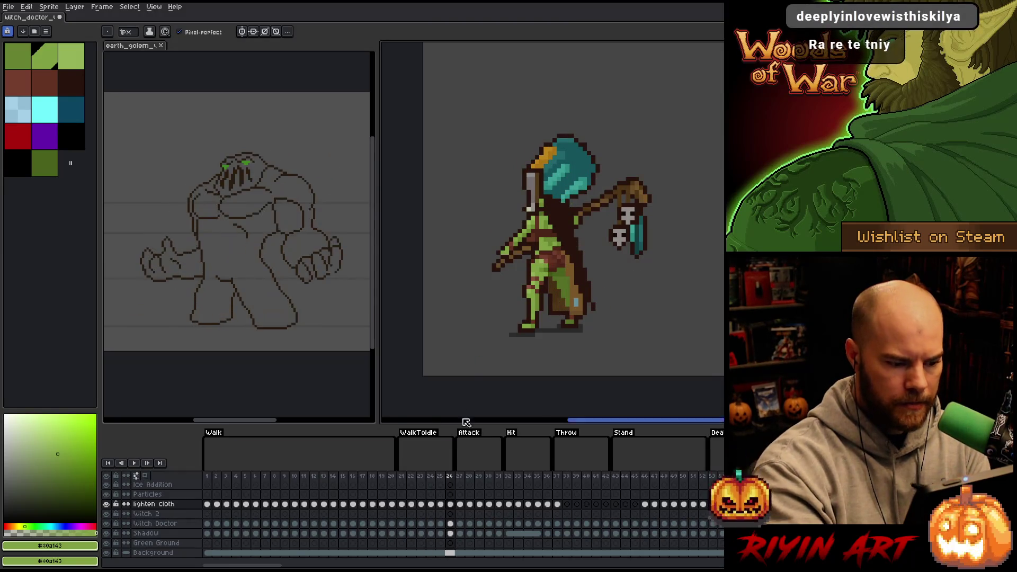
pyautogui.press('Right')
pyautogui.press('Right')
pyautogui.press('Right')
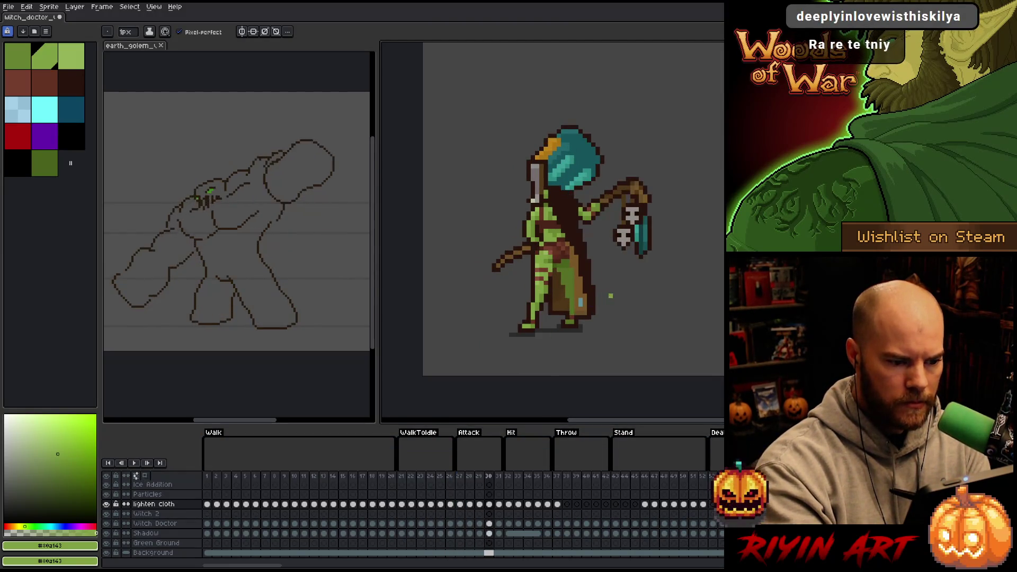
pyautogui.press('Right')
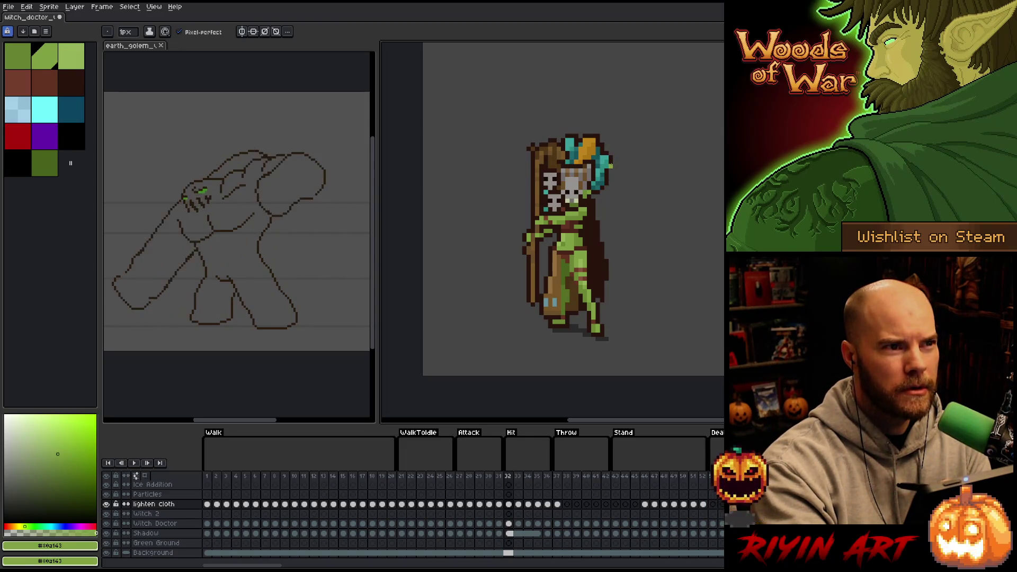
pyautogui.press('Right')
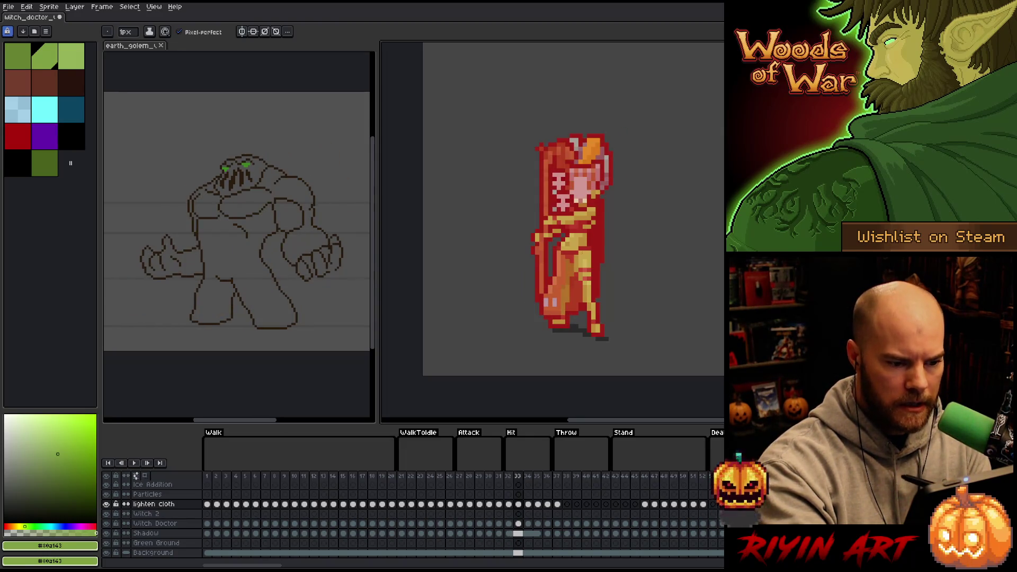
pyautogui.press('Right')
pyautogui.press('Right')
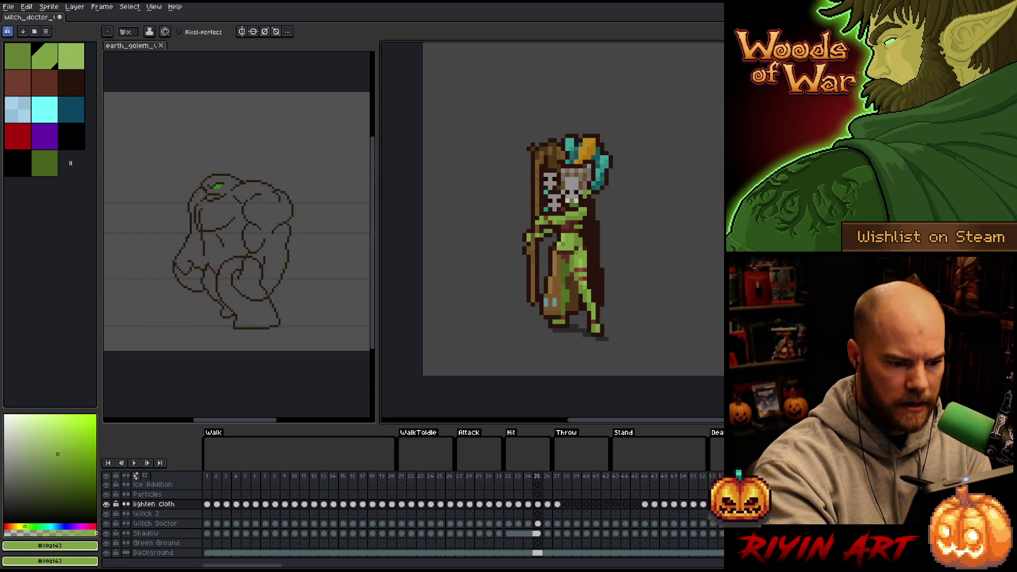
pyautogui.press('Right')
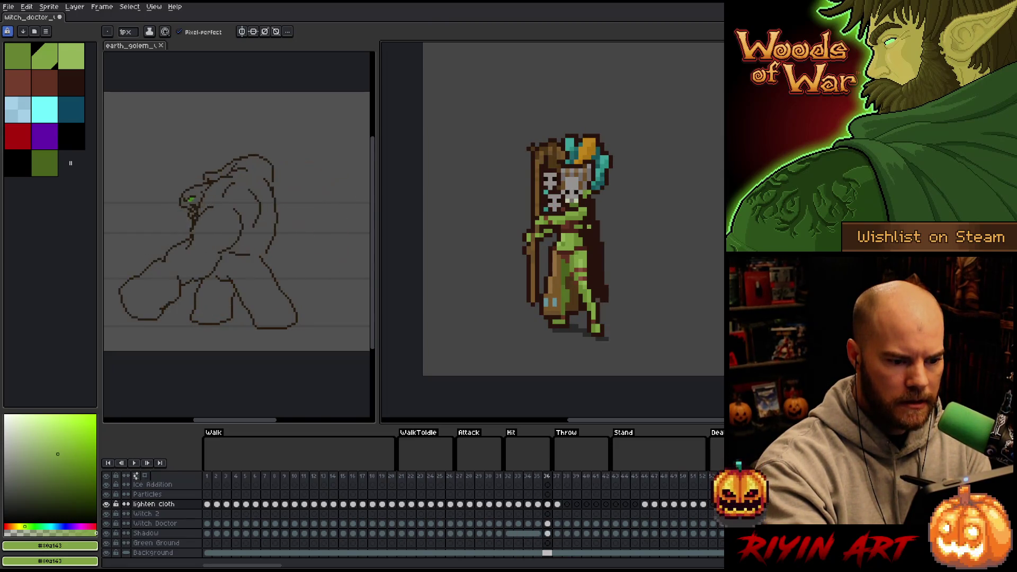
pyautogui.press('Right')
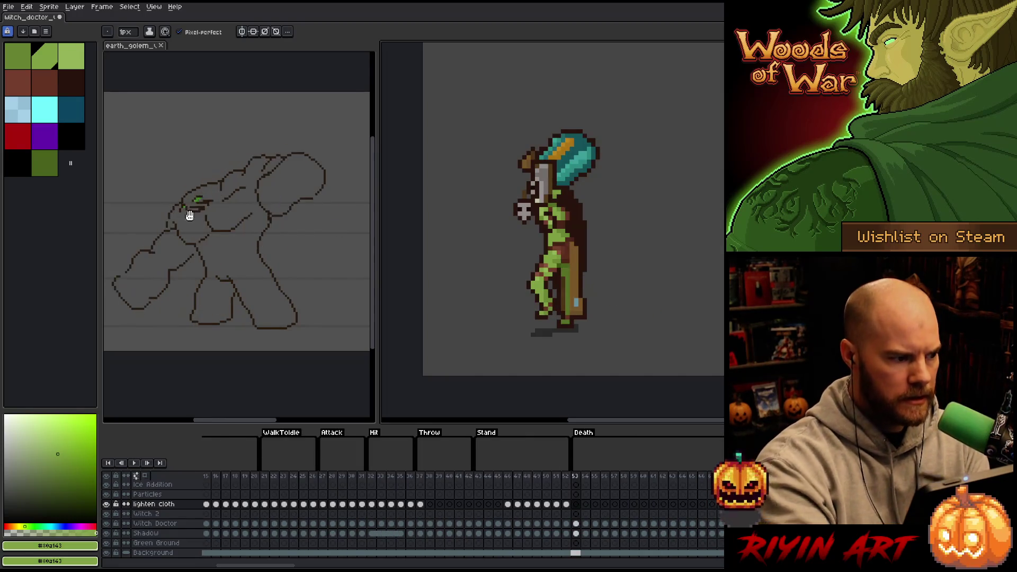
# - On frame 25, sample the darker cloth green #556f24 from the sprite
pyautogui.click(557, 473)
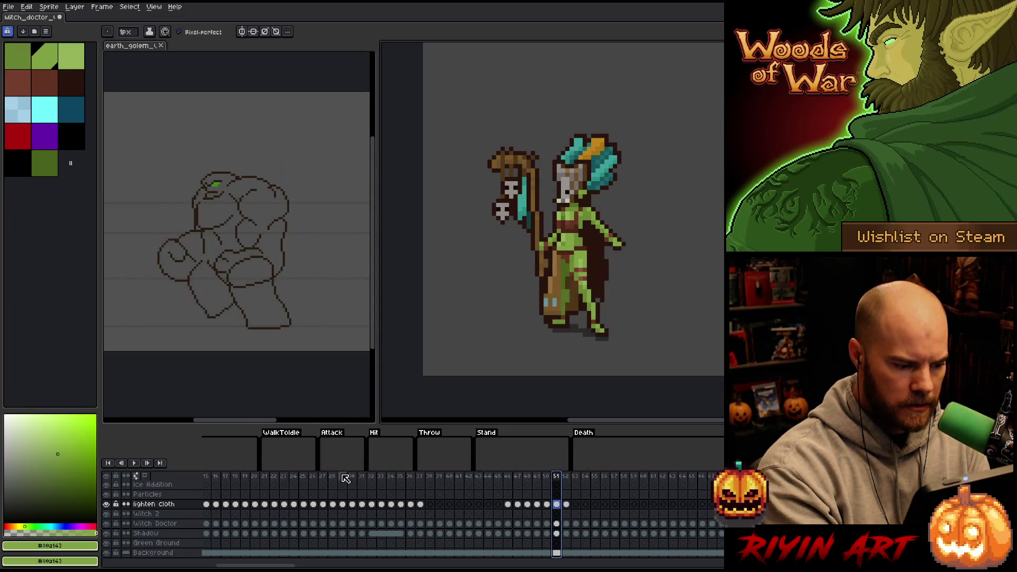
pyautogui.click(302, 475)
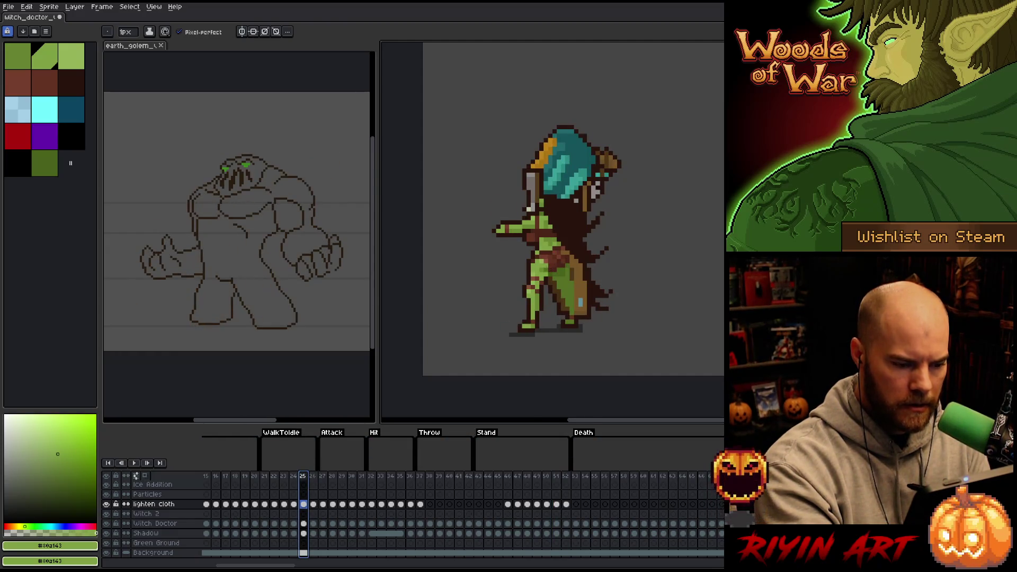
pyautogui.keyDown('alt'); pyautogui.click(550, 263); pyautogui.keyUp('alt')
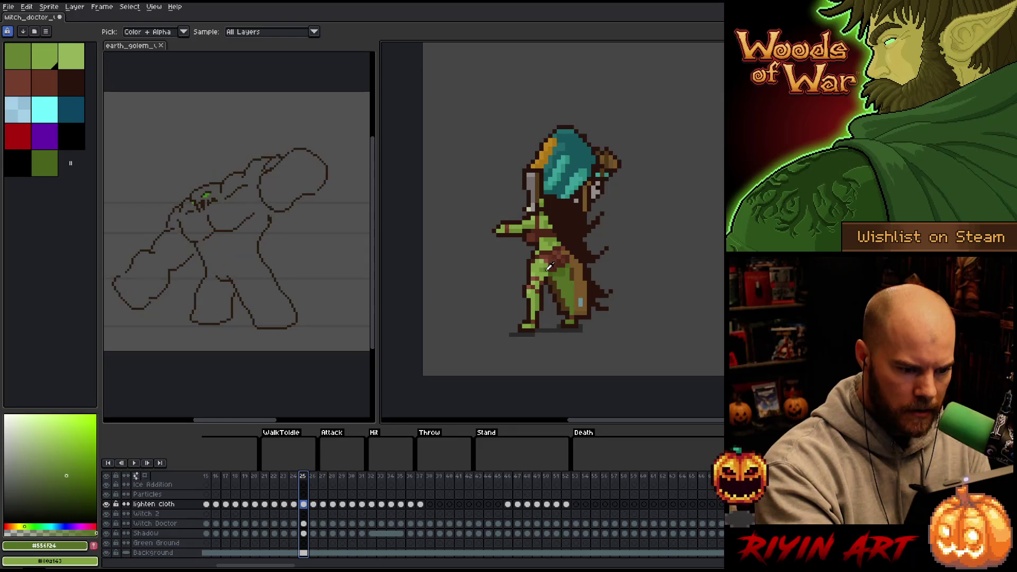
# - Step through Death frames 53–60, swapping between the light #80a143 and dark #556f24 greens
pyautogui.click(575, 475)
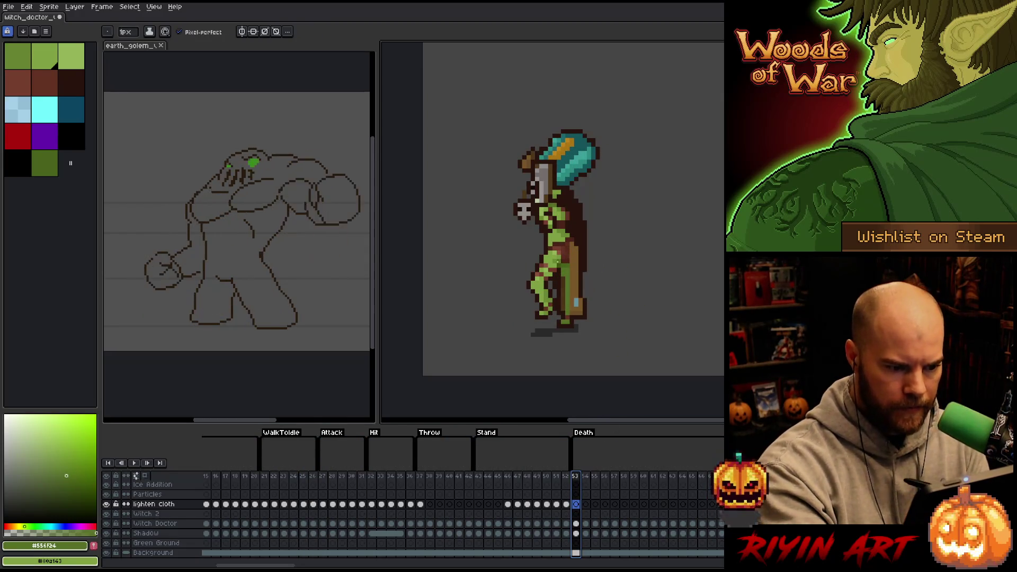
pyautogui.press('Right')
pyautogui.press('Right')
pyautogui.press('Right')
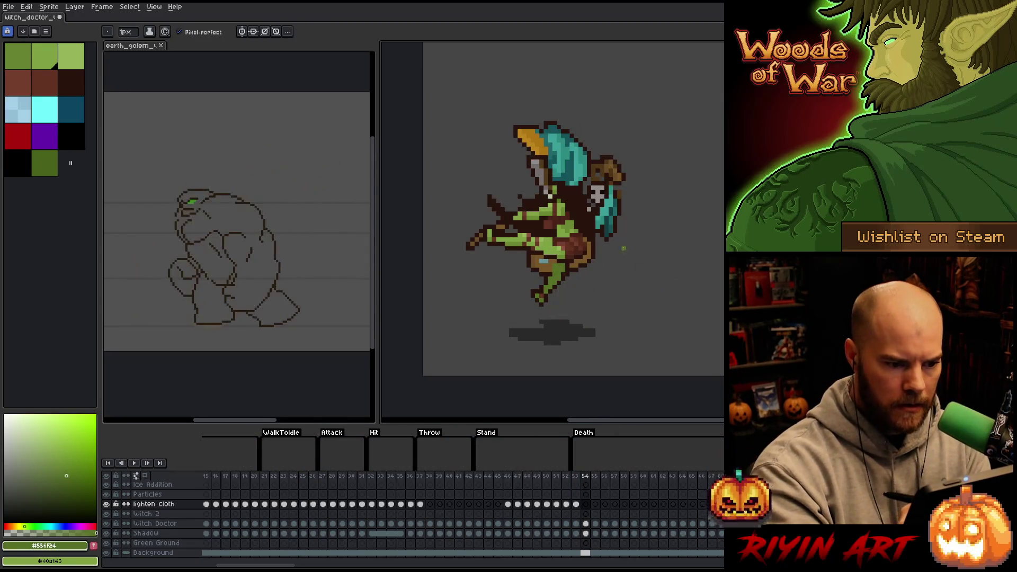
pyautogui.press('Right')
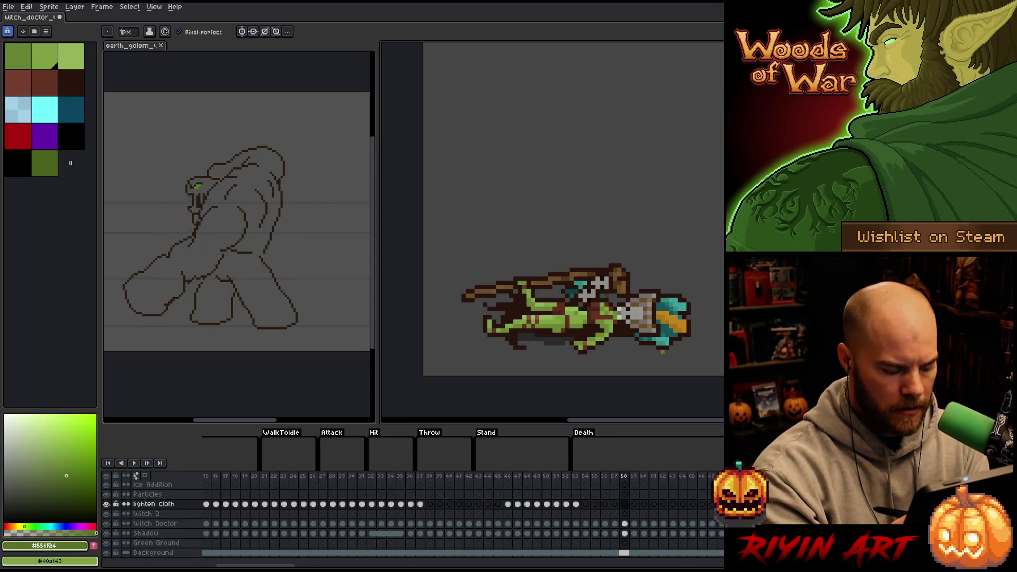
pyautogui.press('x')
pyautogui.press('Right')
pyautogui.press('Right')
pyautogui.press('Right')
pyautogui.press('Right')
pyautogui.press('Right')
pyautogui.press('Right')
pyautogui.press('Right')
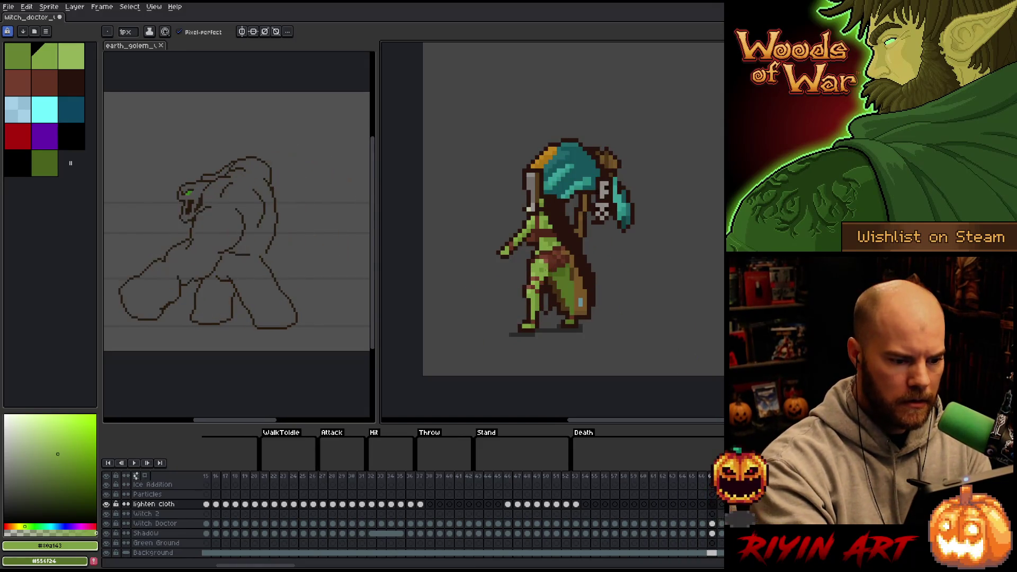
pyautogui.press('x')
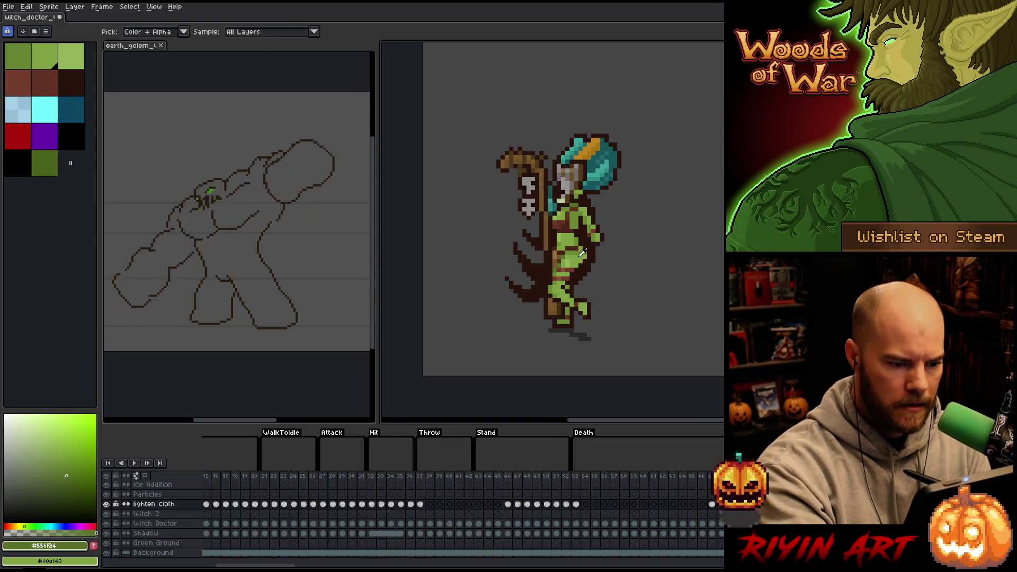
pyautogui.press('x')
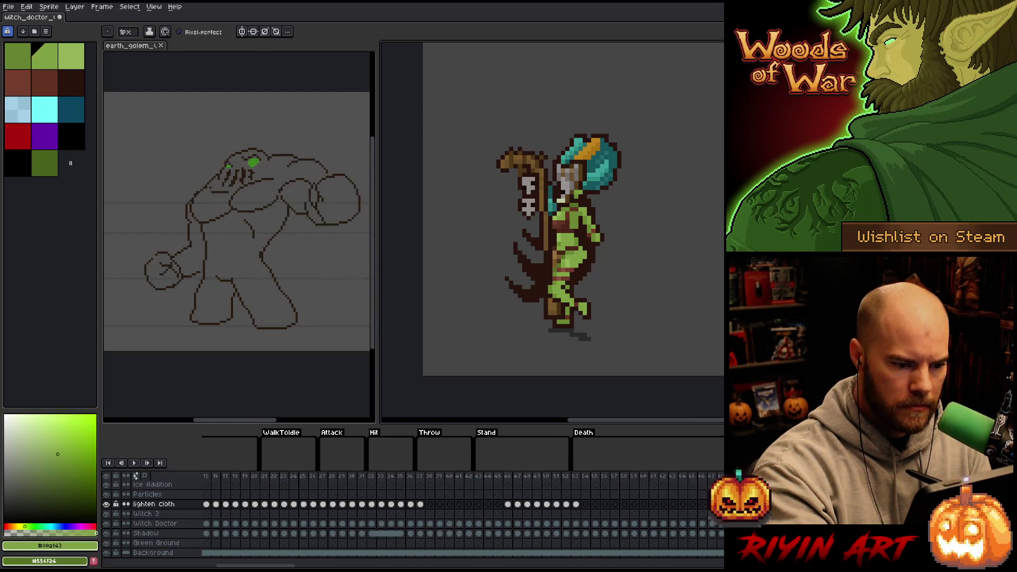
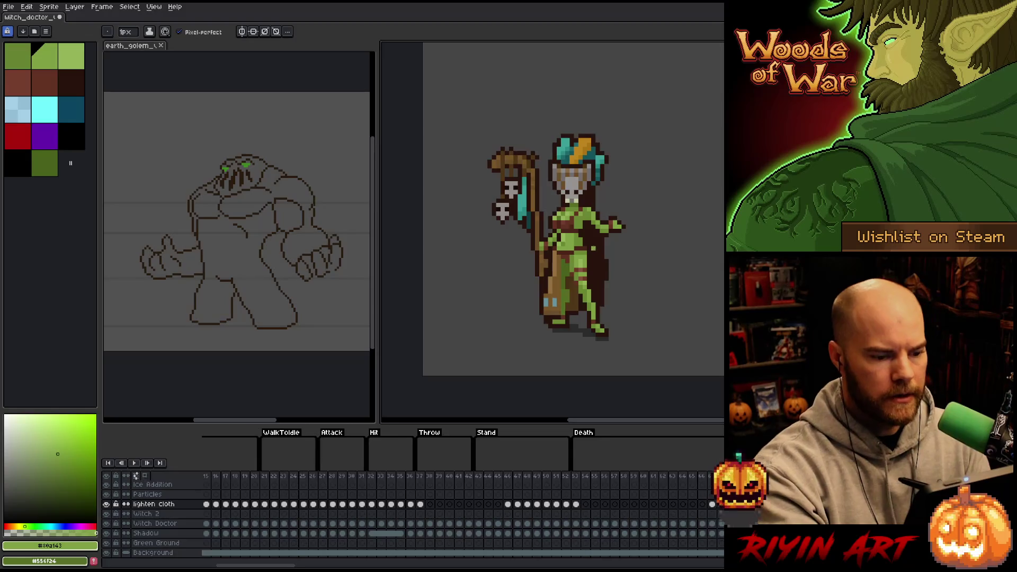
# - Zoom out to show the whole witch doctor and select frames 93–99 in the timeline
pyautogui.scroll(4, 599, 255)
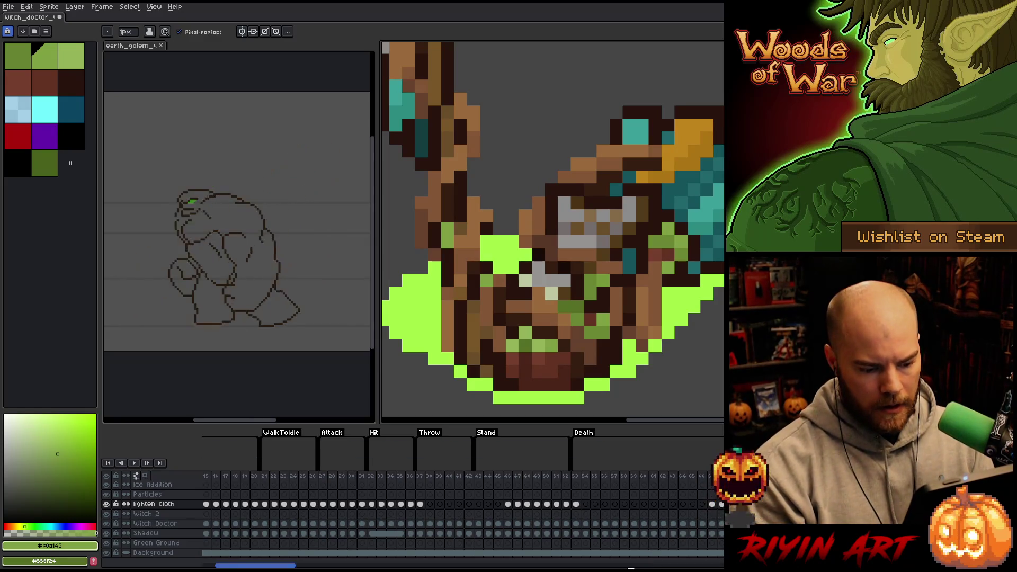
pyautogui.press('-')
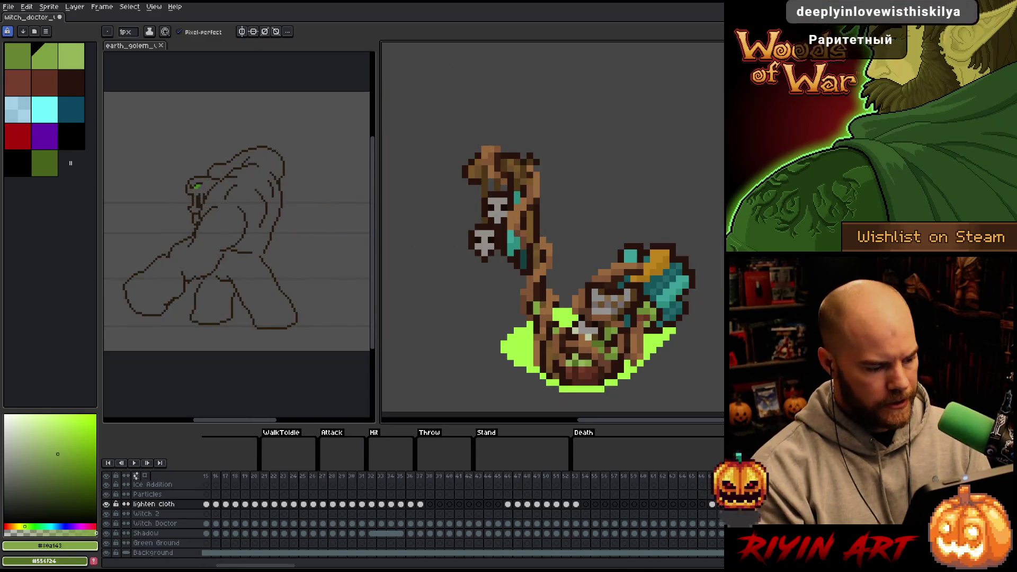
pyautogui.moveTo(256, 566); pyautogui.dragTo(354, 566)
pyautogui.moveTo(305, 476); pyautogui.dragTo(365, 477)
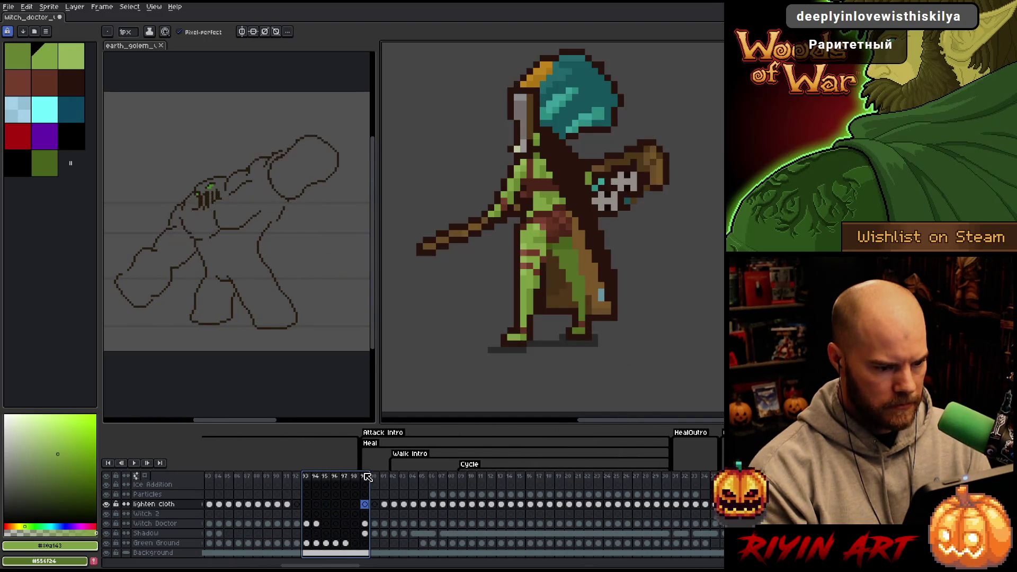
# - Narrow the selection to frame 99, then step forward to frame 04, swapping colours and back
pyautogui.click(369, 478)
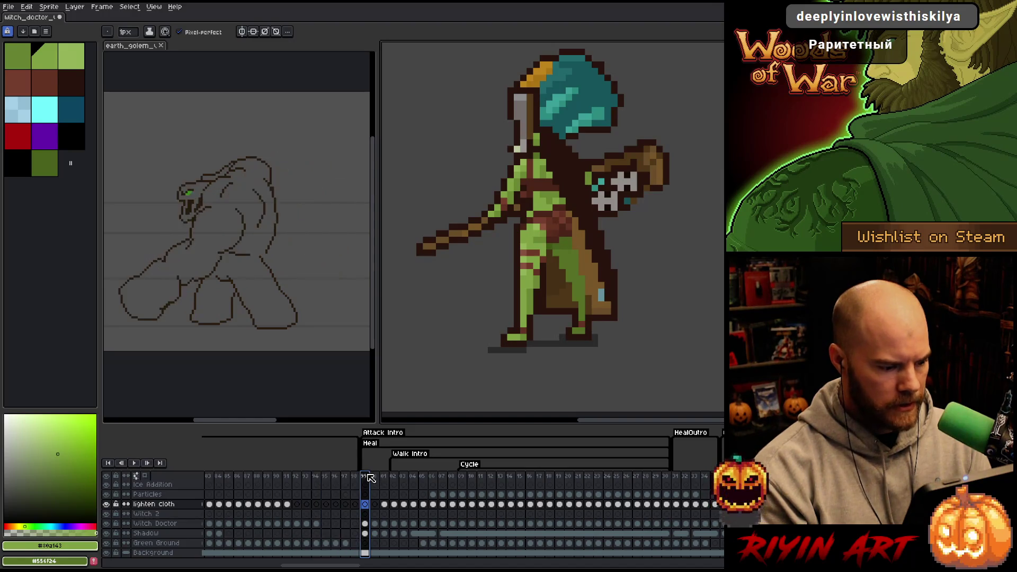
pyautogui.press('x')
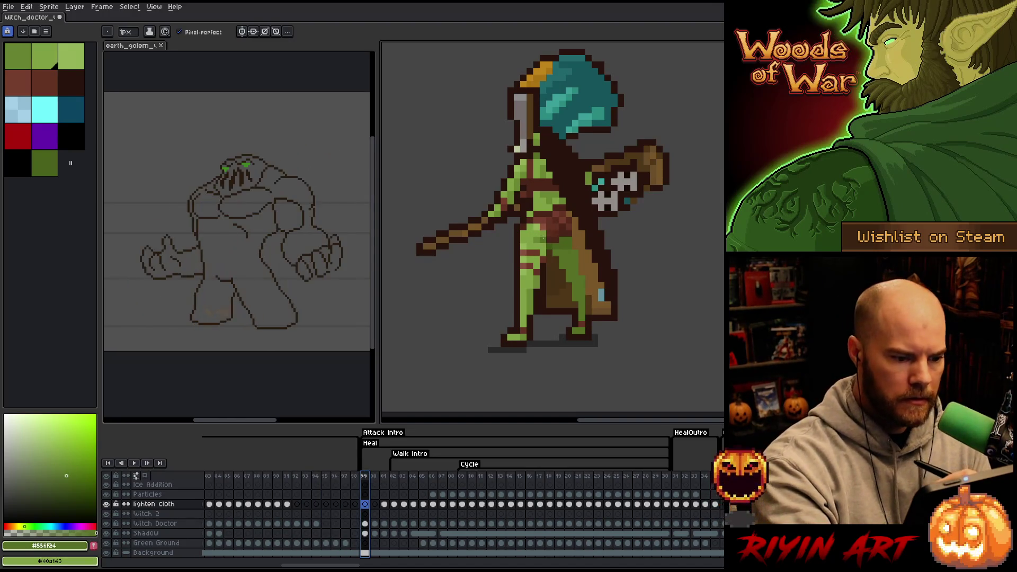
pyautogui.press('Right')
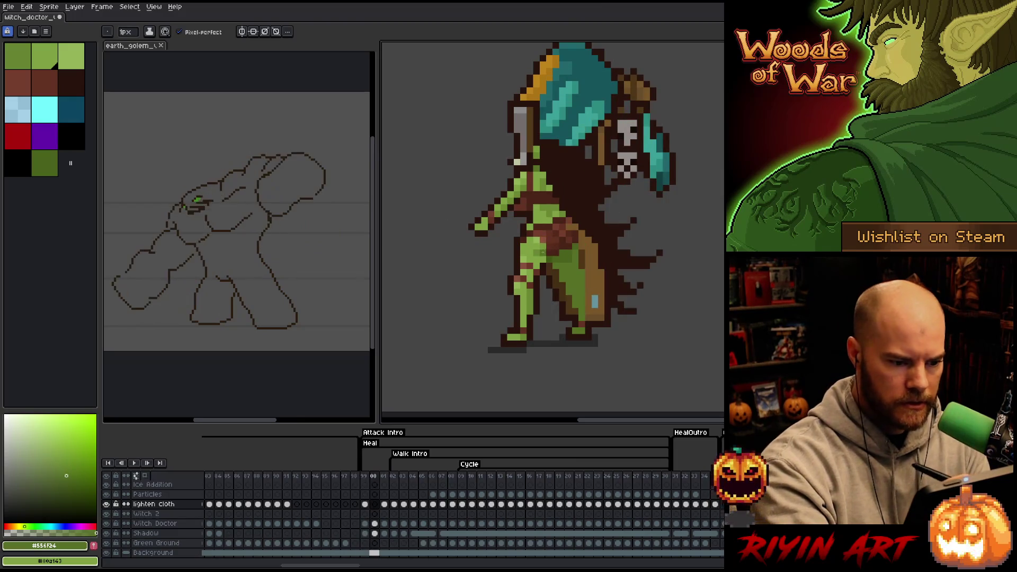
pyautogui.press('Right')
pyautogui.press('Right')
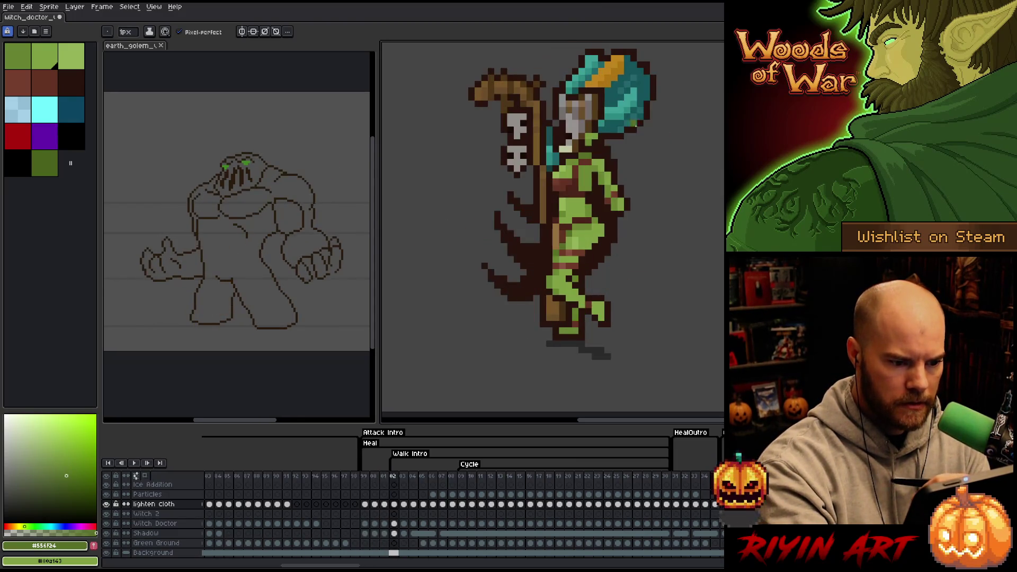
pyautogui.press('x')
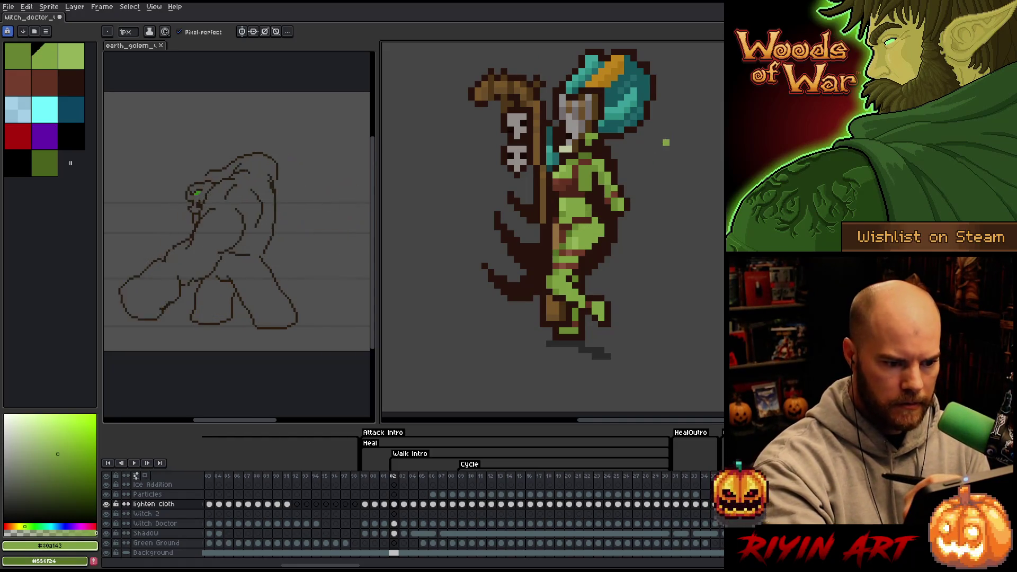
pyautogui.press('Right')
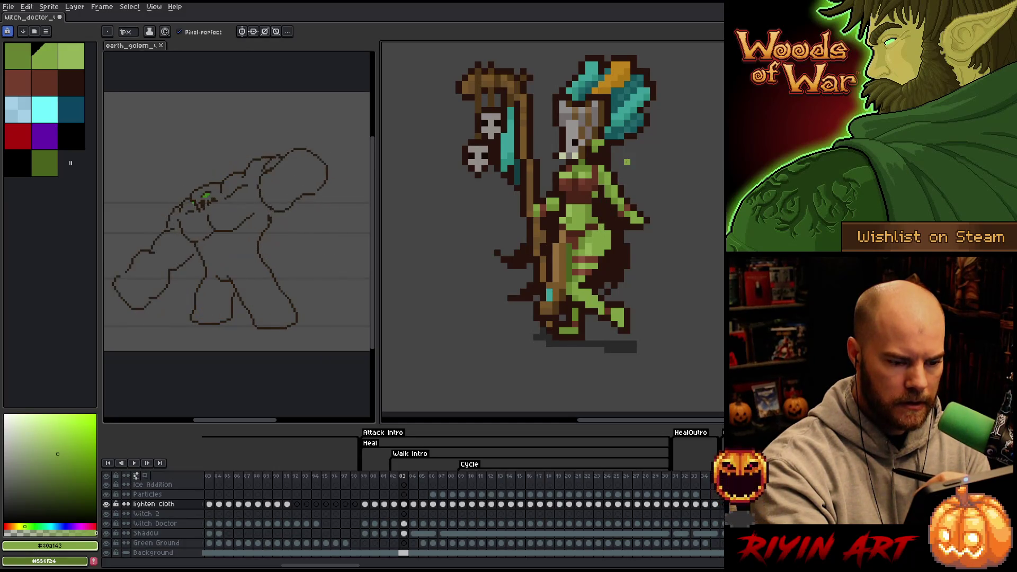
pyautogui.press('Right')
pyautogui.press('Right')
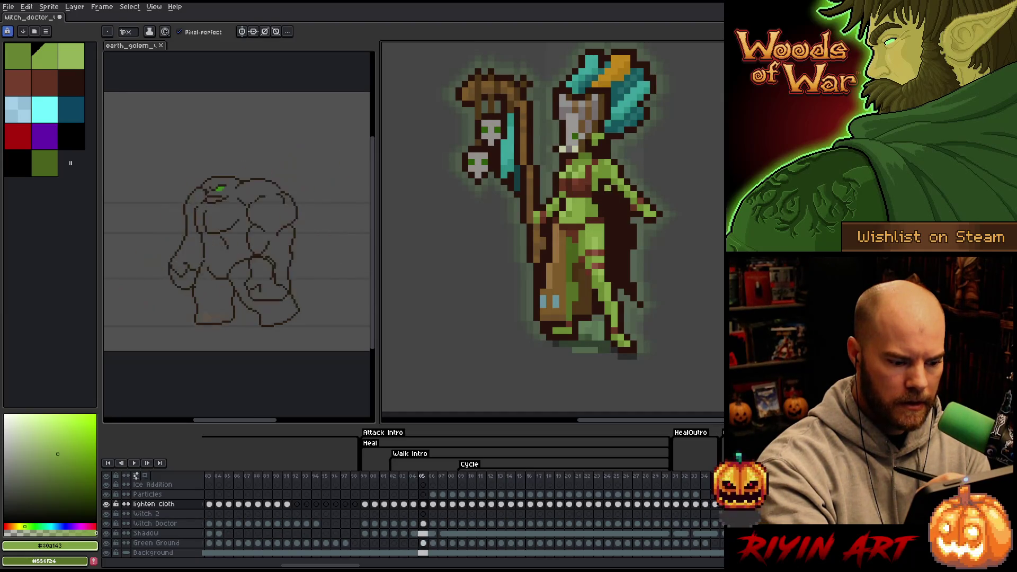
# - Compare frames 03 and 04 back and forth, then settle on glowing frame 05 and sample its green
pyautogui.press('Right')
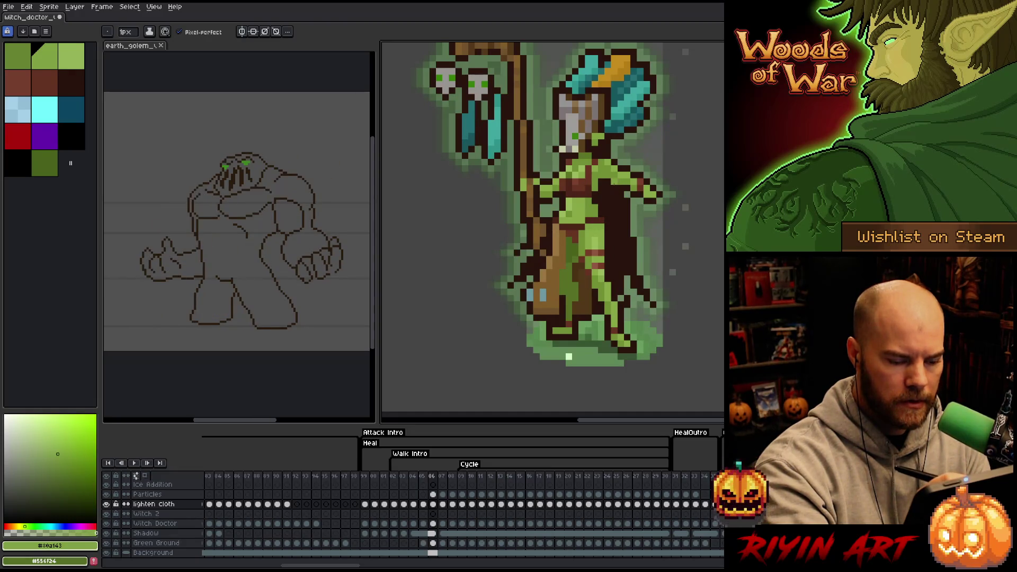
pyautogui.press('v')
pyautogui.press('Left')
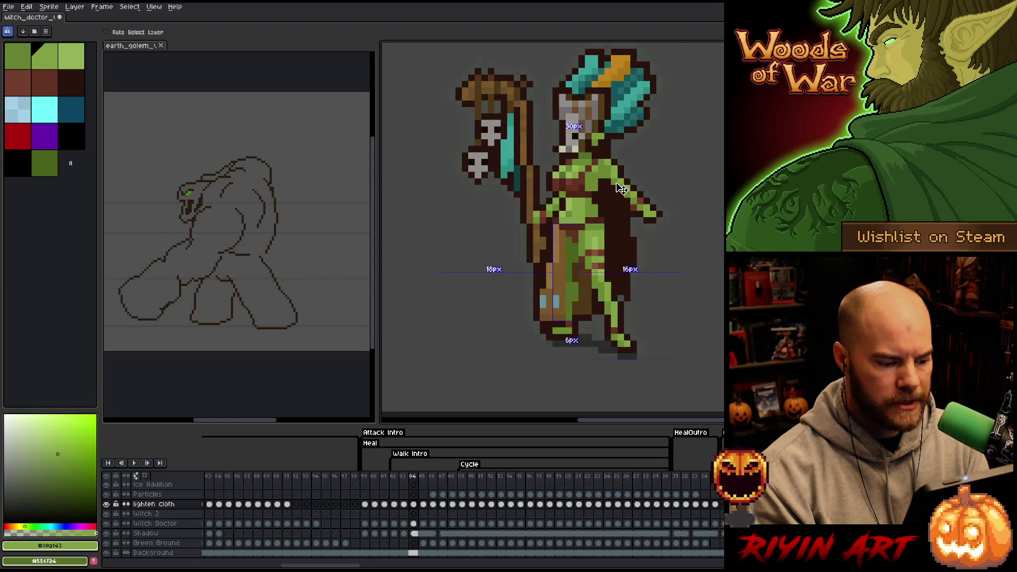
pyautogui.press('b')
pyautogui.press('Left')
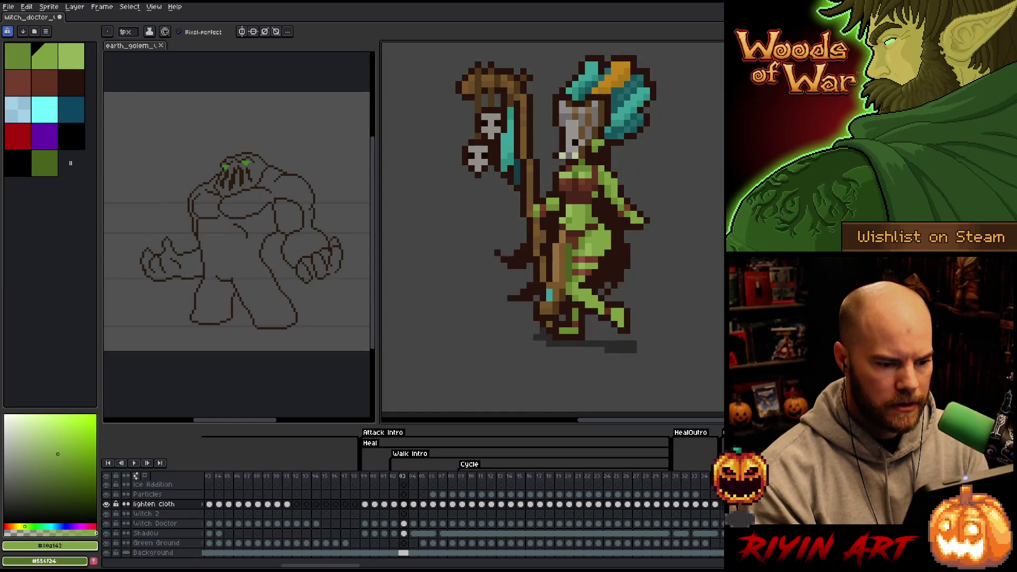
pyautogui.press('Right')
pyautogui.press('Left')
pyautogui.press('Right')
pyautogui.press('Left')
pyautogui.press('Right')
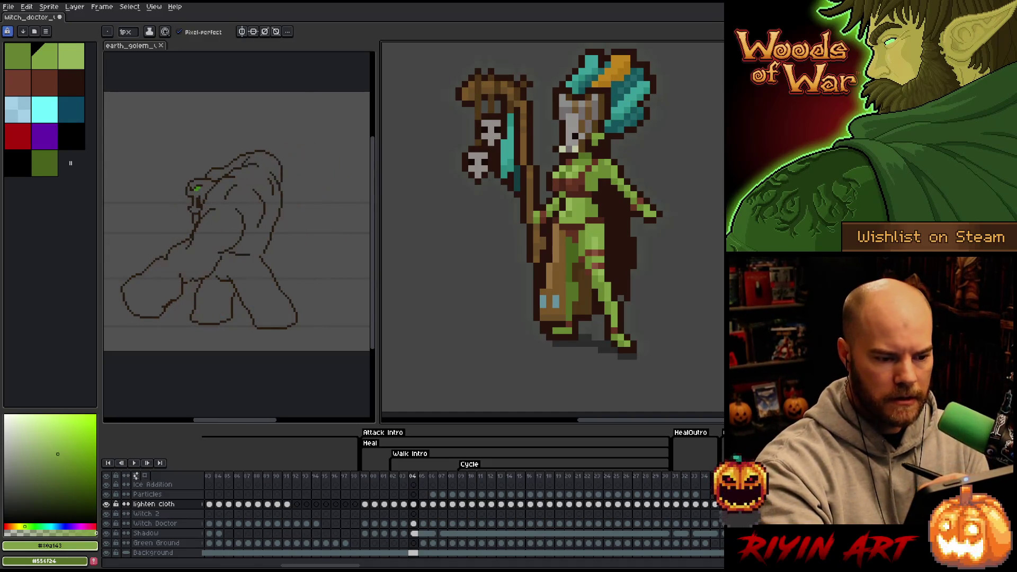
pyautogui.press('Right')
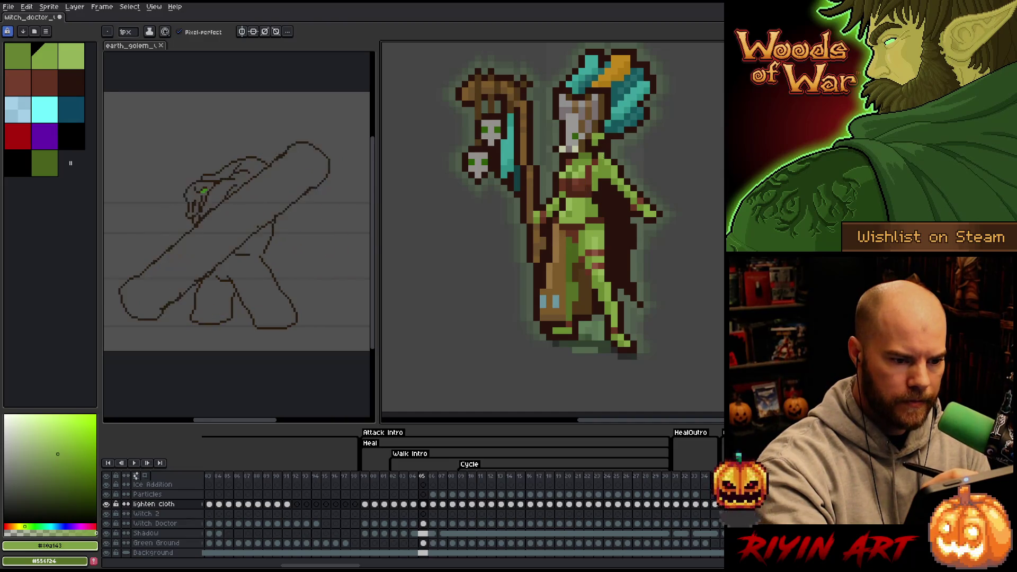
pyautogui.keyDown('alt'); pyautogui.click(607, 165); pyautogui.keyUp('alt')
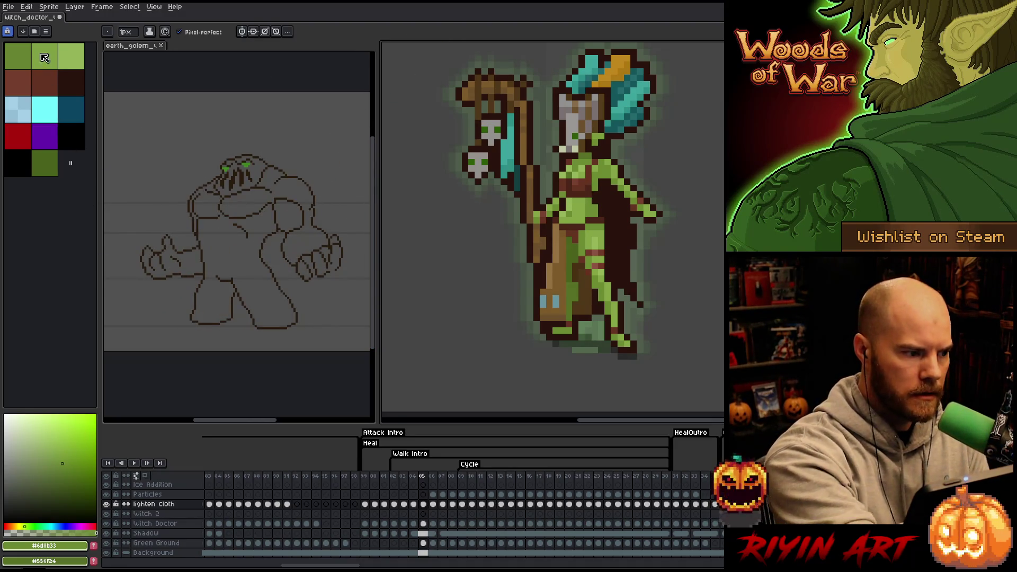
# - Pick palette colour index 1, then settle on the olive green first swatch, index 0
pyautogui.click(44, 58)
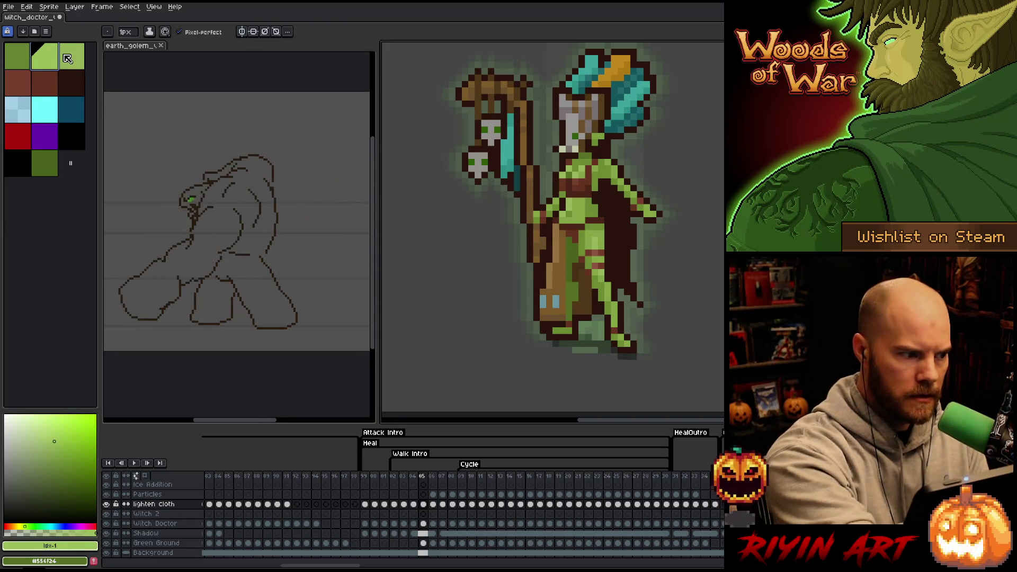
pyautogui.click(19, 59)
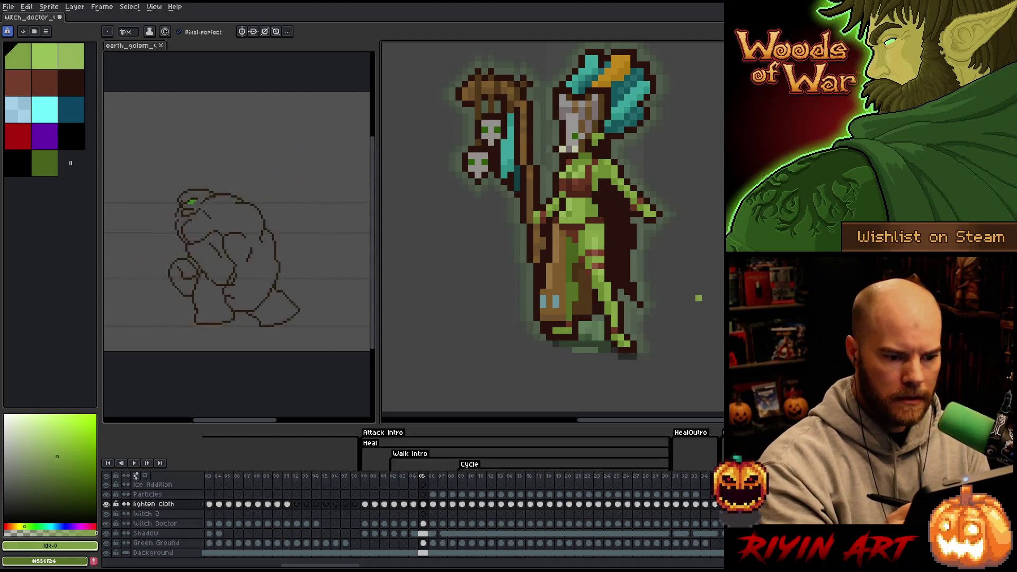
# - Step from frame 05 to frame 35, comparing frames 05/06 and 32/33 along the way
pyautogui.press('Right')
pyautogui.press('Left')
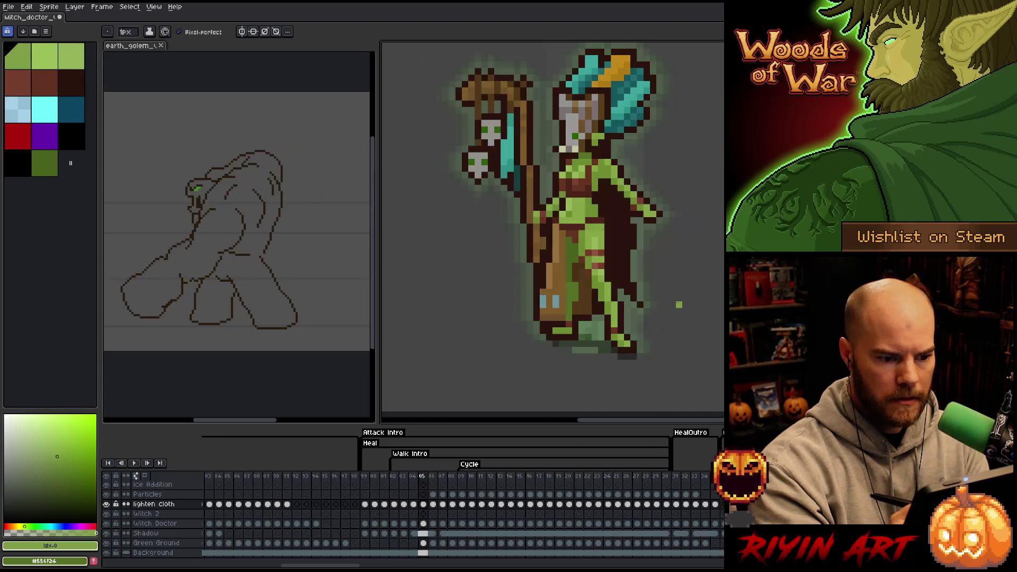
pyautogui.press('Right')
pyautogui.press('Right')
pyautogui.press('Right')
pyautogui.press('Right')
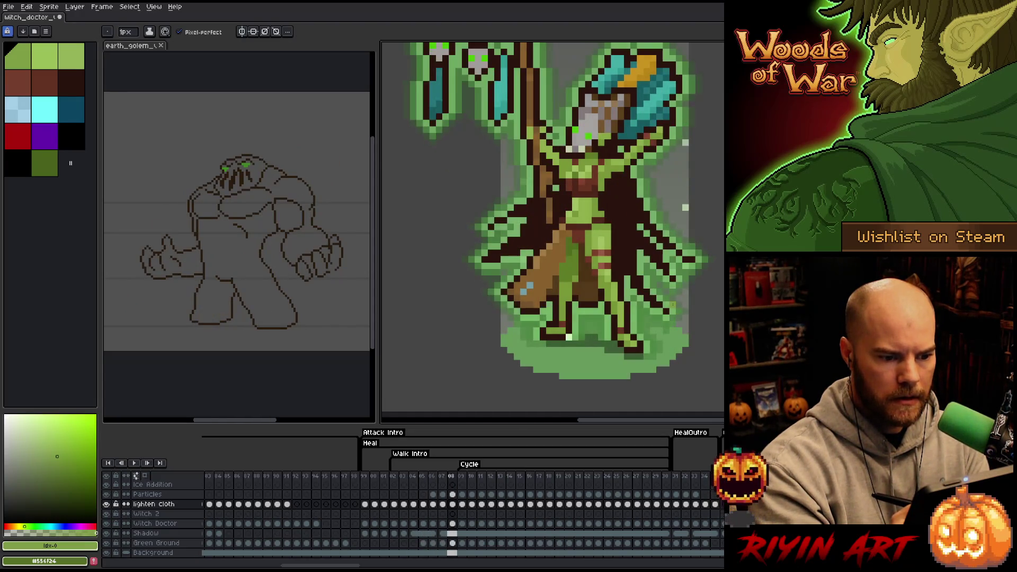
pyautogui.press('Right')
pyautogui.press('Right')
pyautogui.press('Right')
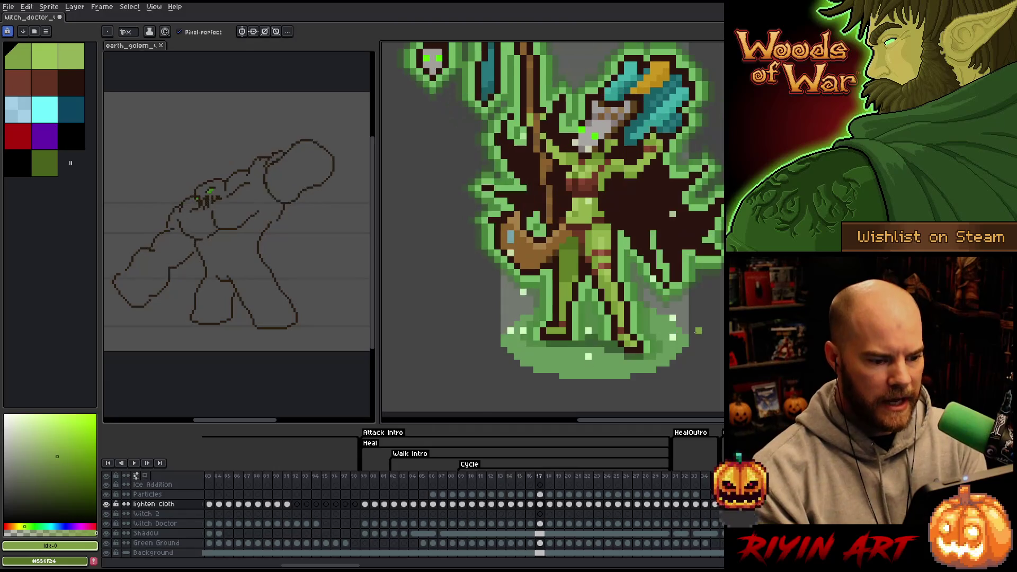
pyautogui.press('Right')
pyautogui.press('Right')
pyautogui.press('Right')
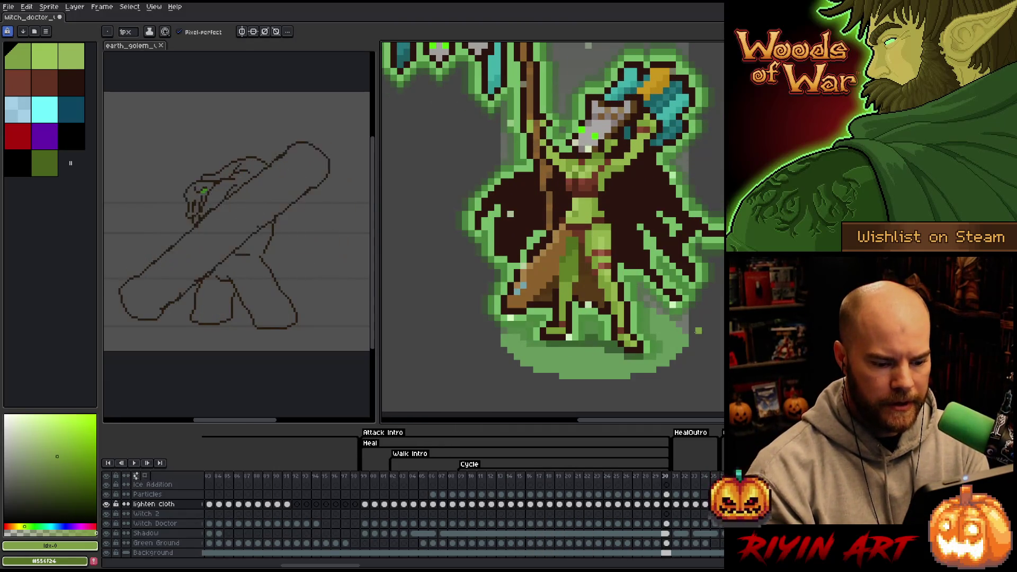
pyautogui.press('Right')
pyautogui.press('Right')
pyautogui.press('Right')
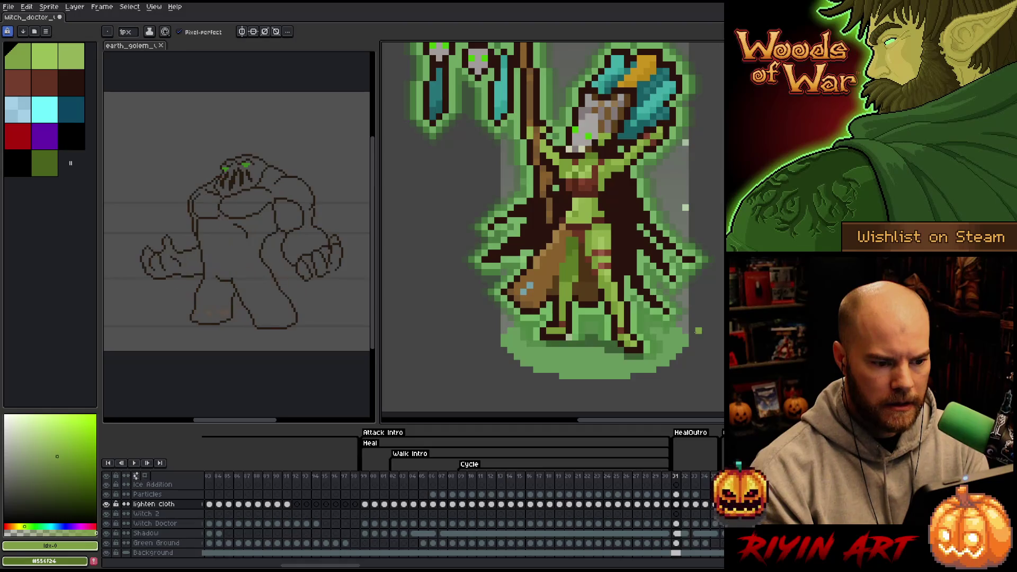
pyautogui.press('Left')
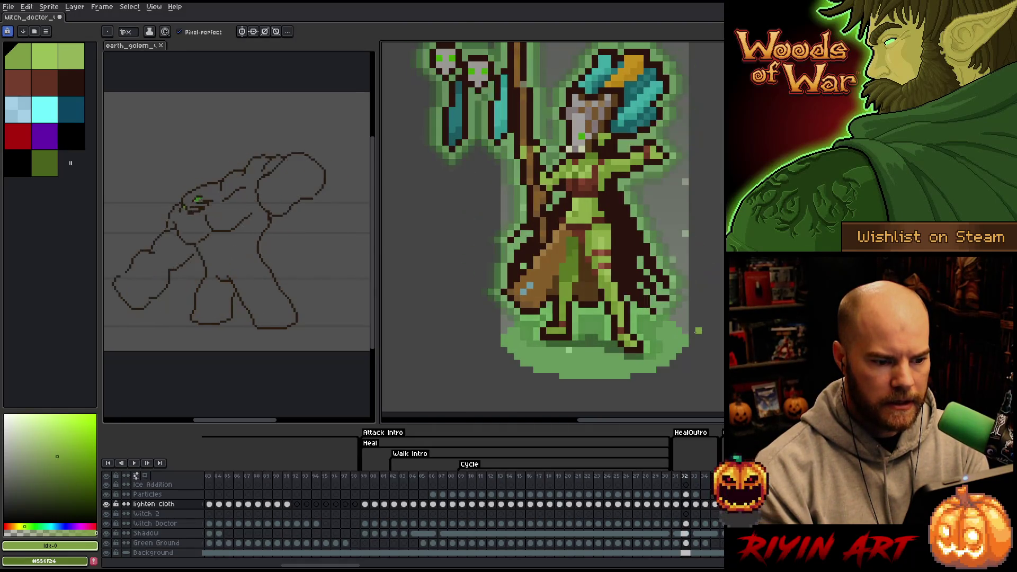
pyautogui.press('Right')
pyautogui.press('Left')
pyautogui.press('Right')
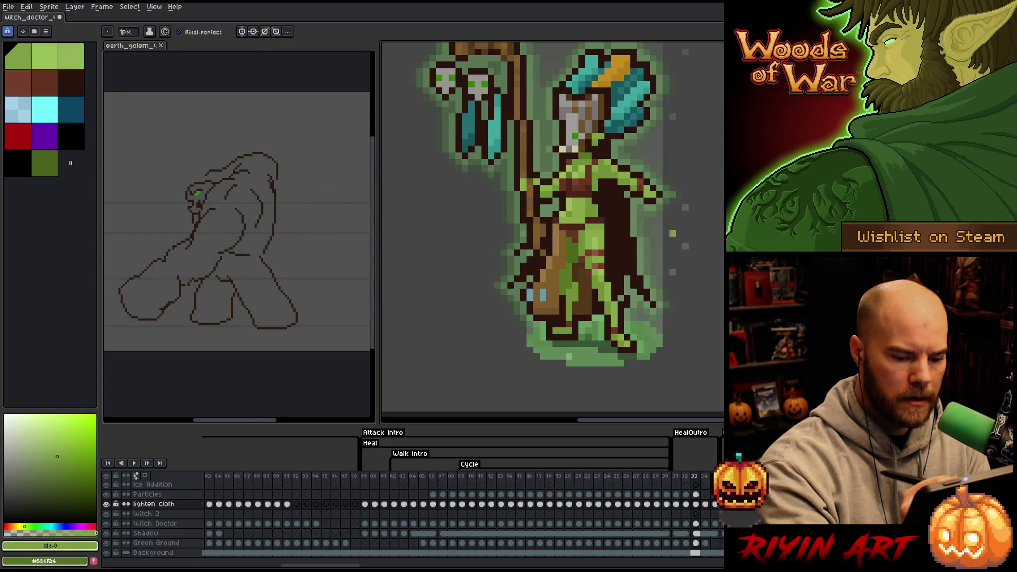
pyautogui.press('Right')
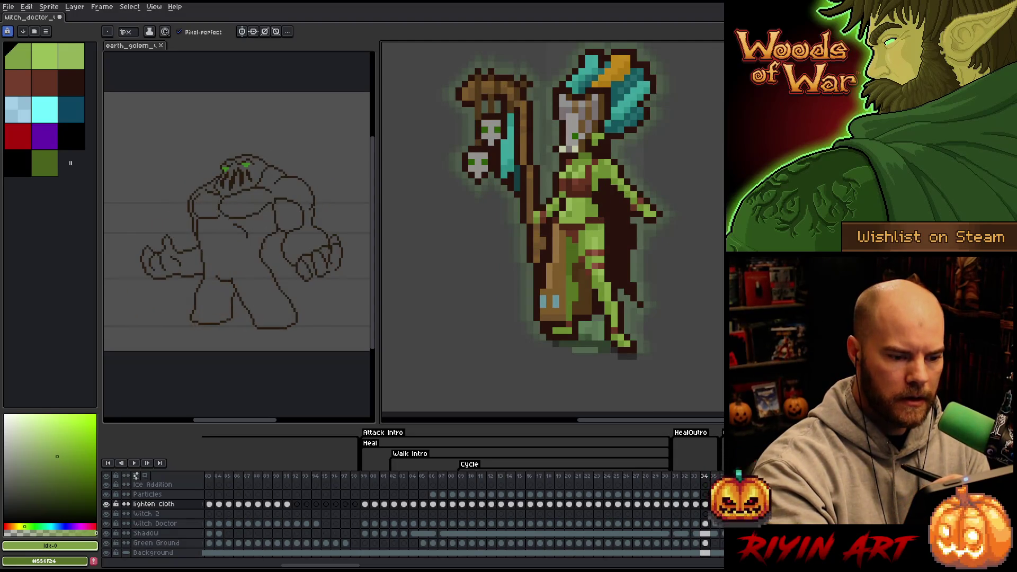
pyautogui.press('Right')
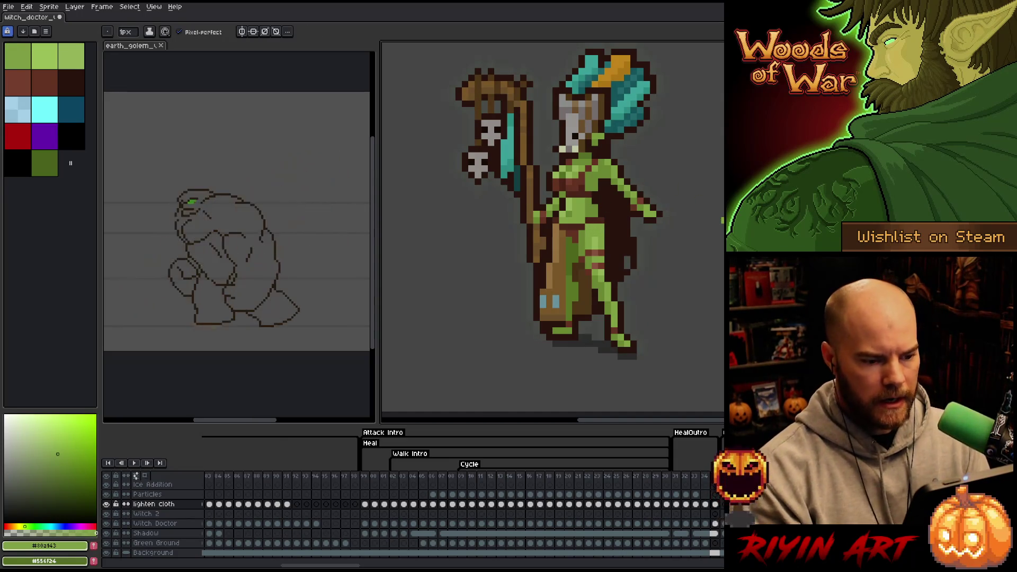
pyautogui.scroll(-3, 715, 225)
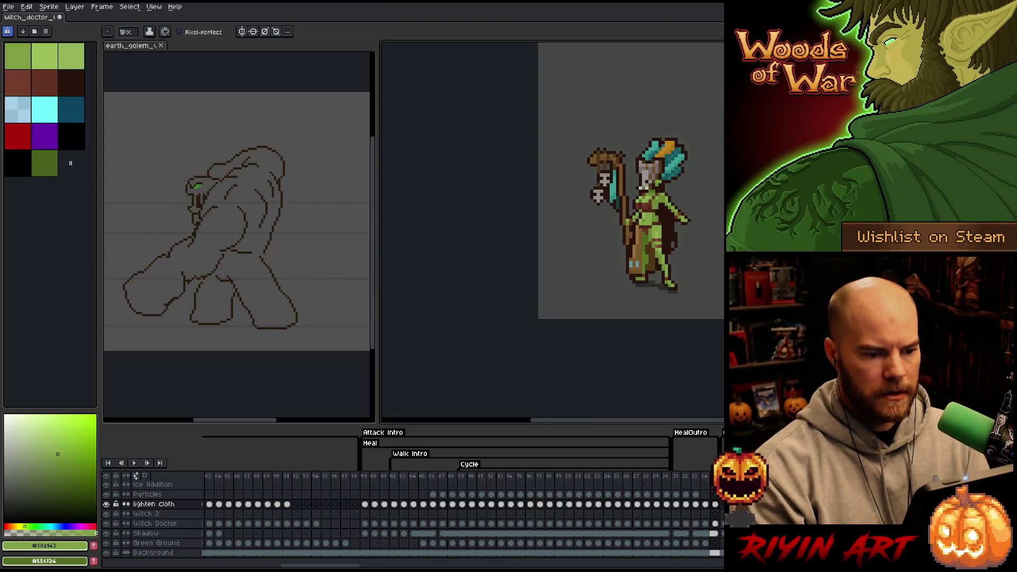
pyautogui.moveTo(718, 248); pyautogui.dragTo(636, 282)
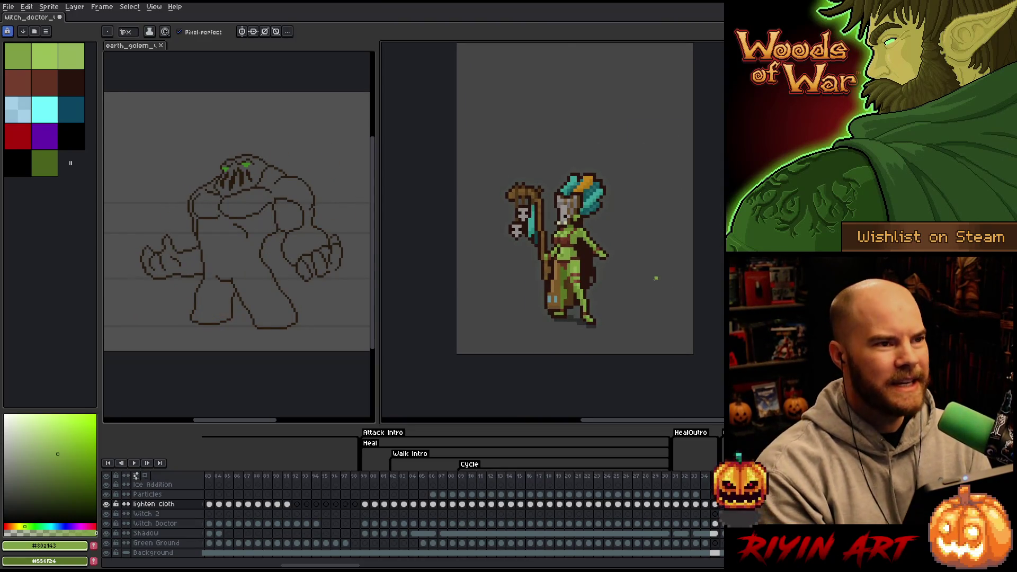
pyautogui.hotkey('ctrl', 's')
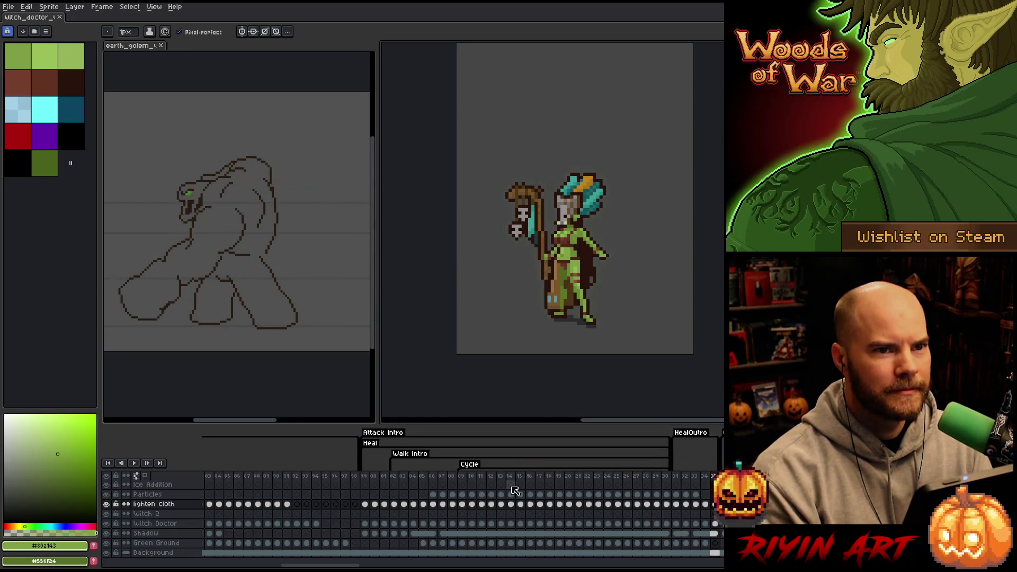
pyautogui.moveTo(596, 566)
pyautogui.mouseDown()
pyautogui.moveTo(244, 567)
pyautogui.moveTo(365, 566)
pyautogui.mouseUp()
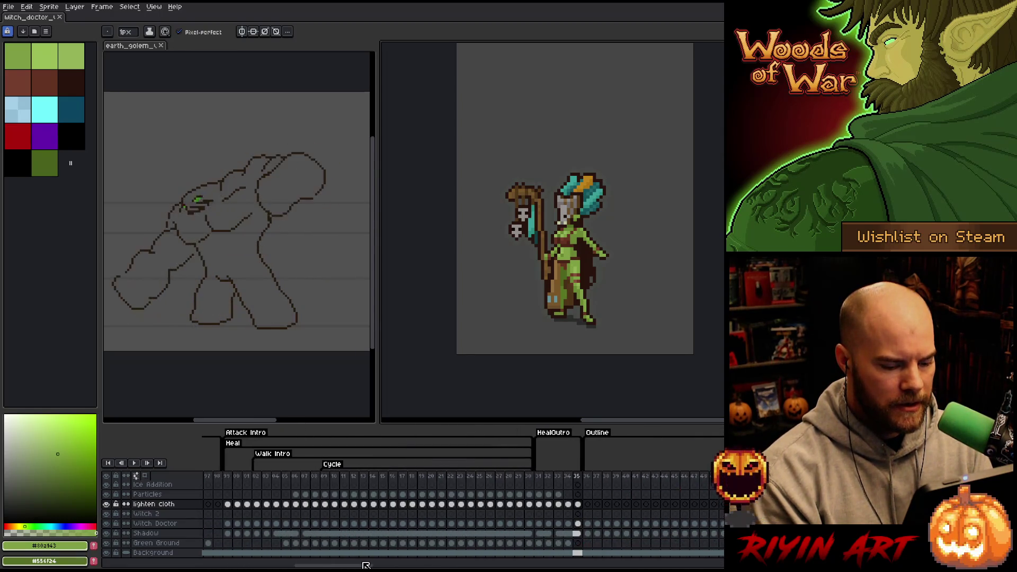
# - Jump to the first frame, select frames 1–18 of the Walk animation, and play them
pyautogui.moveTo(578, 504); pyautogui.dragTo(552, 508)
pyautogui.press('Home')
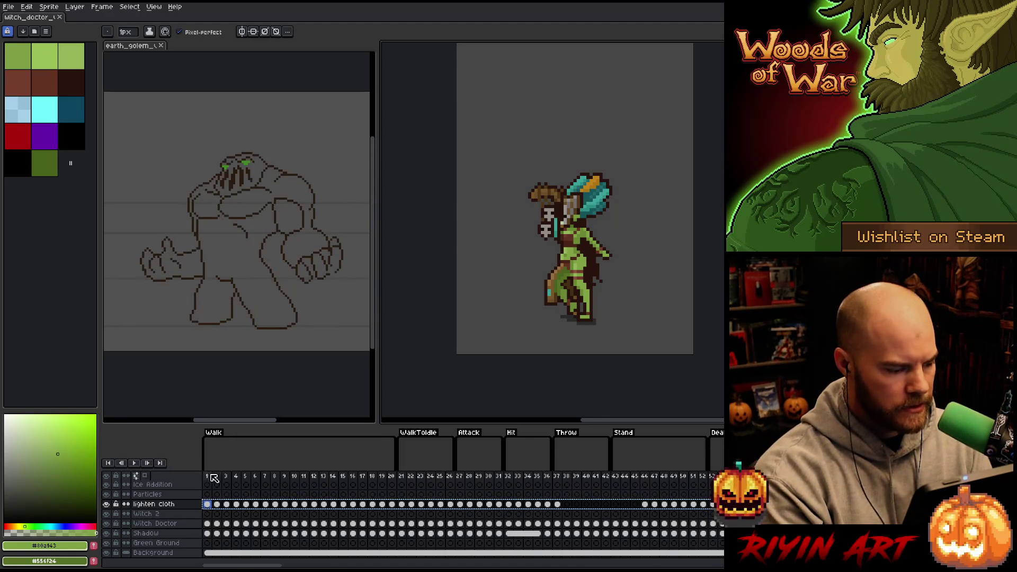
pyautogui.moveTo(215, 476); pyautogui.dragTo(345, 476)
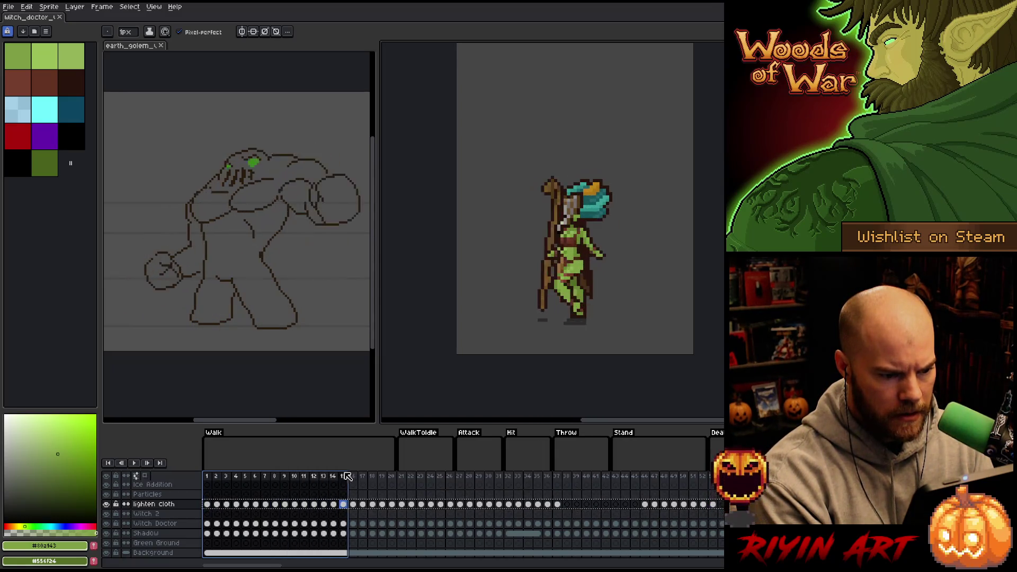
pyautogui.moveTo(415, 479)
pyautogui.mouseDown()
pyautogui.moveTo(374, 481)
pyautogui.moveTo(429, 481)
pyautogui.mouseUp()
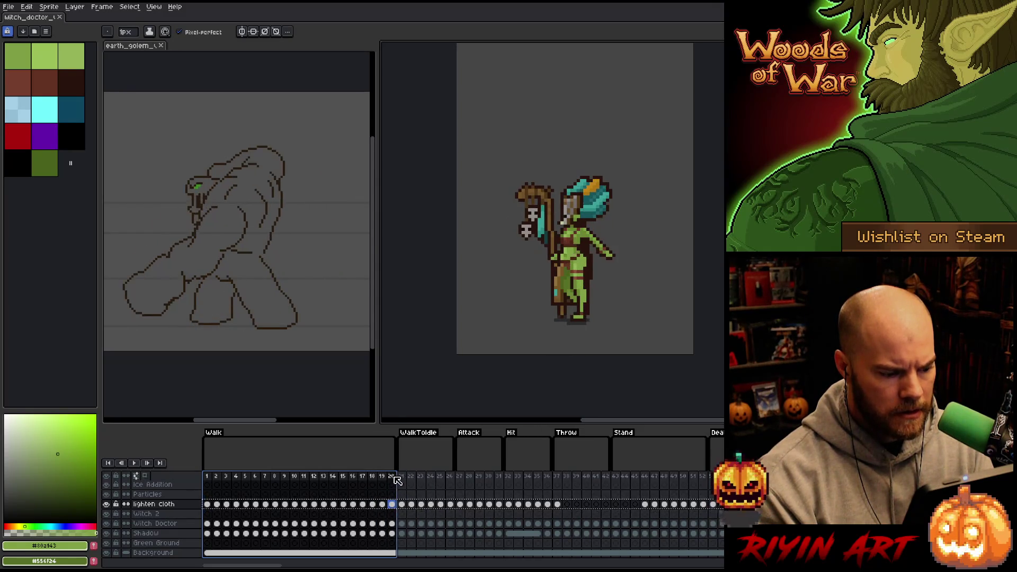
pyautogui.press('Return')
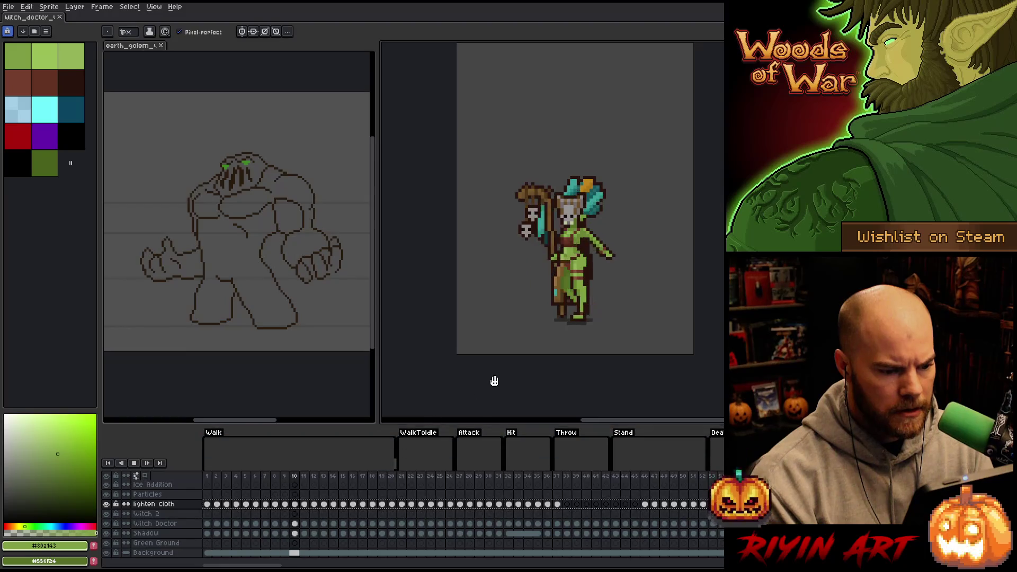
# - Save the sprite, replay the animation, then jump to frames in the Hit and Throw tags
pyautogui.press('ctrl')
pyautogui.press('Return')
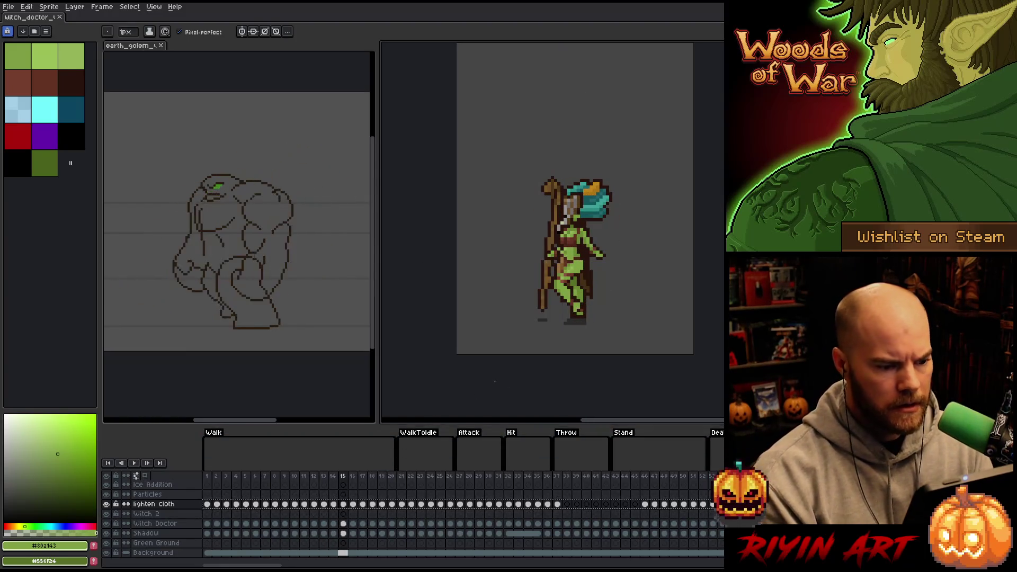
pyautogui.scroll(1, 589, 320)
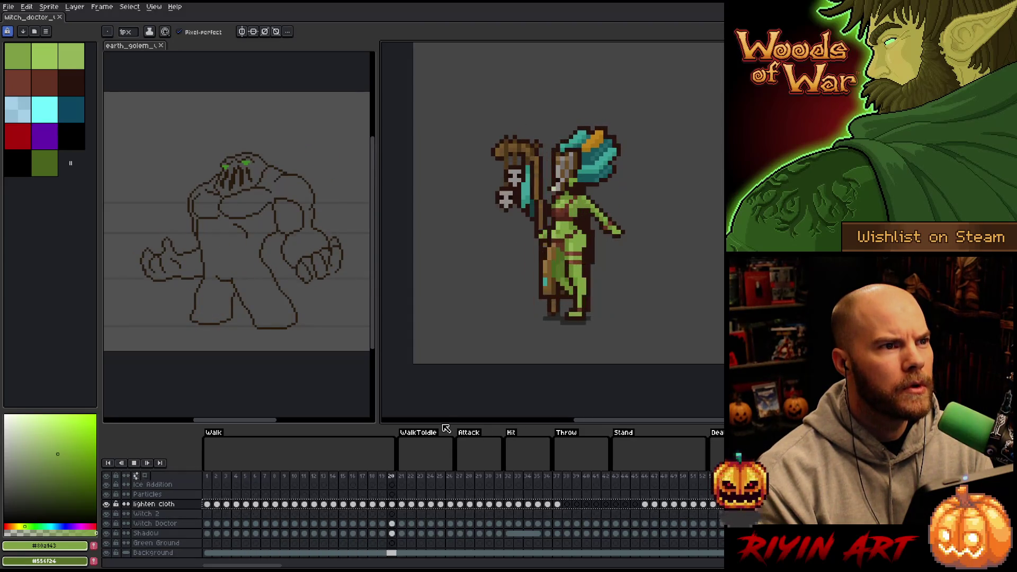
pyautogui.press('Return')
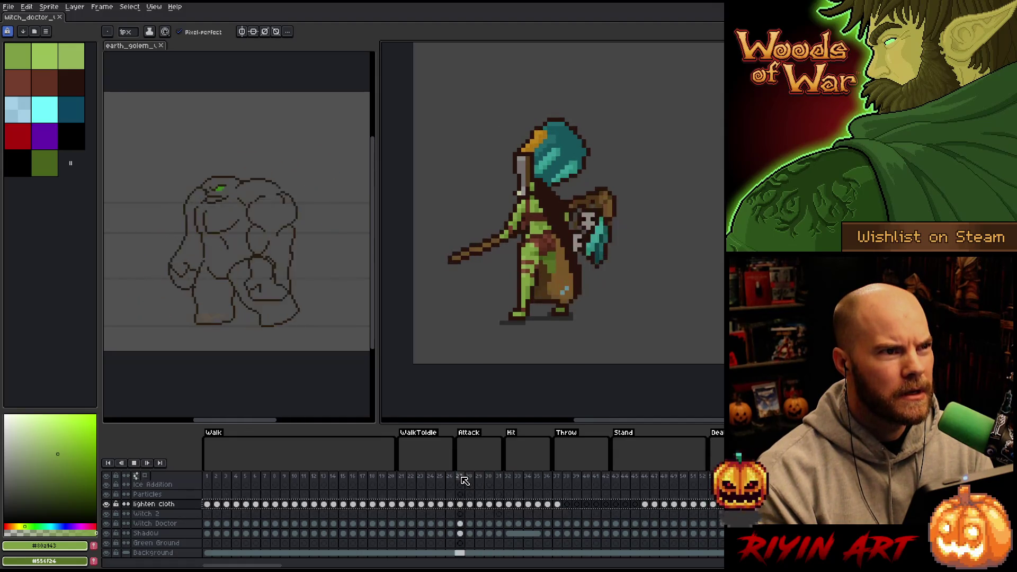
pyautogui.click(508, 477)
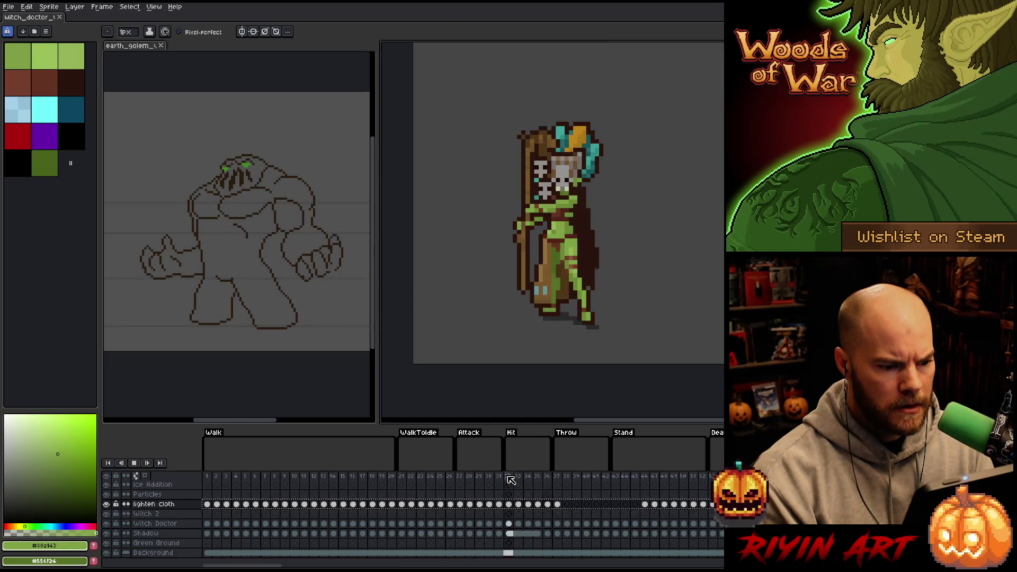
pyautogui.click(556, 477)
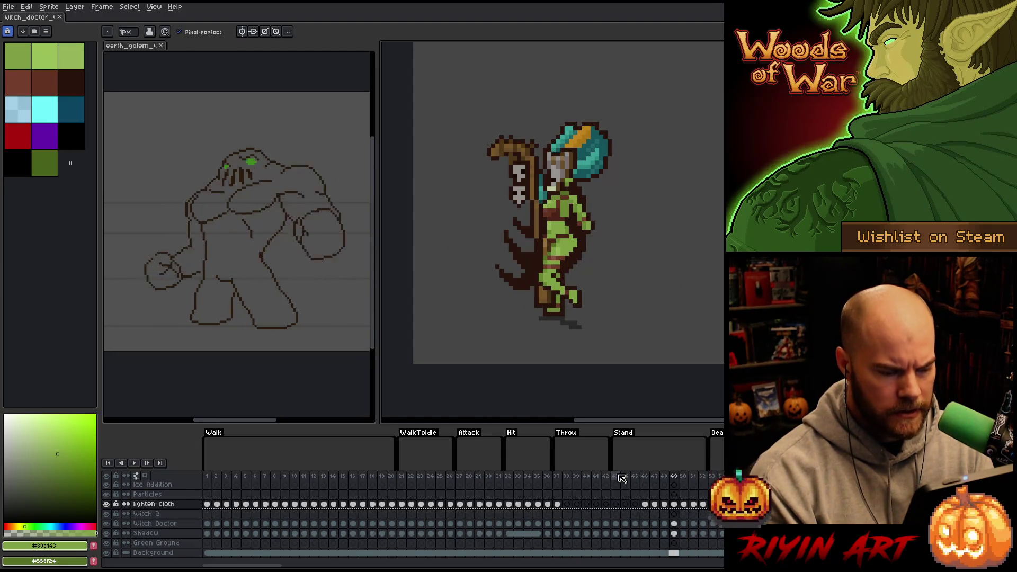
pyautogui.scroll(2, 568, 240)
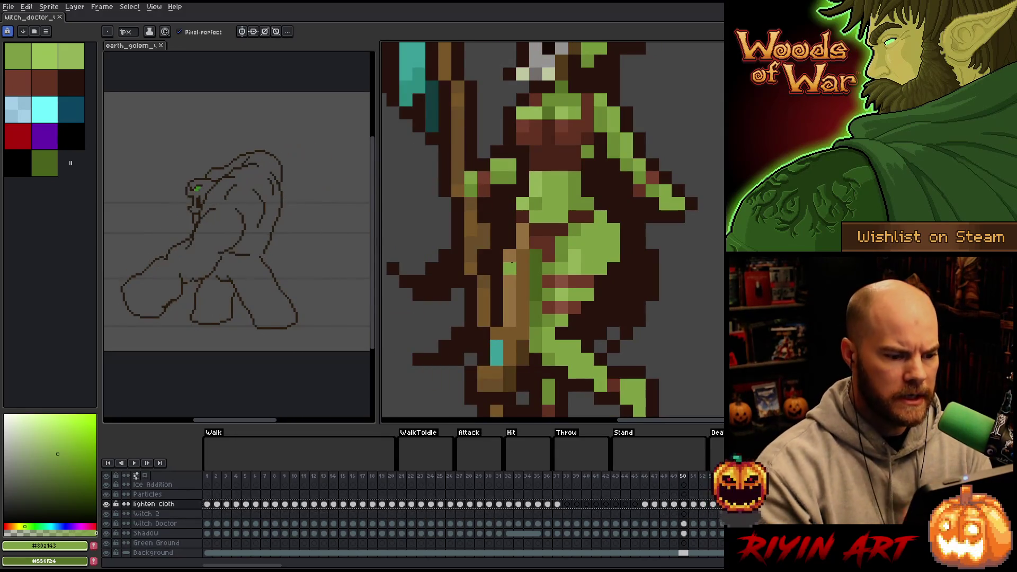
# - Eyedrop the sprite's brown and pencil a brown pixel onto frame 49 of the Stand animation
pyautogui.keyDown('alt'); pyautogui.click(544, 211); pyautogui.keyUp('alt')
pyautogui.press('Left')
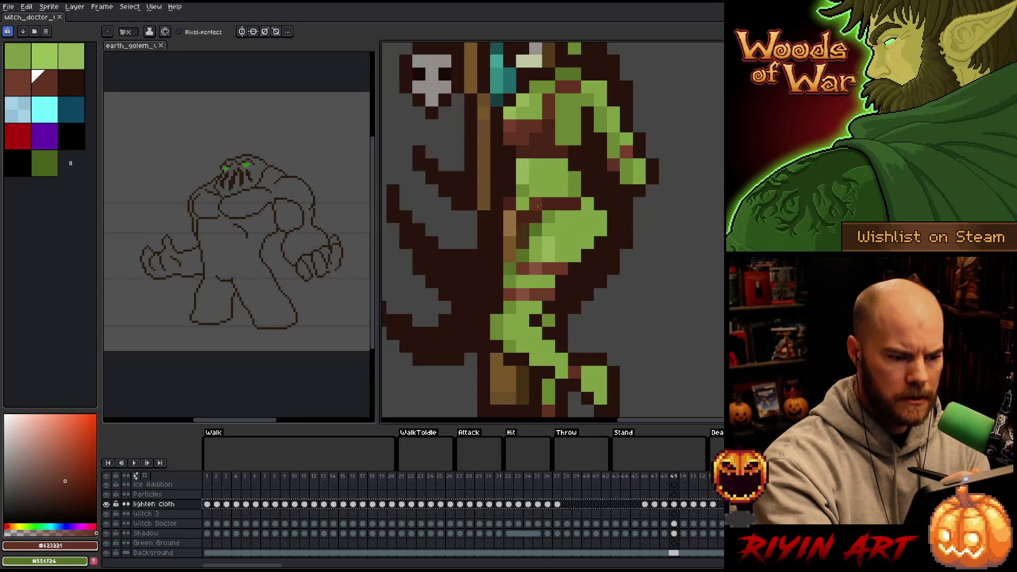
pyautogui.click(522, 204)
pyautogui.press('Right')
pyautogui.press('Left')
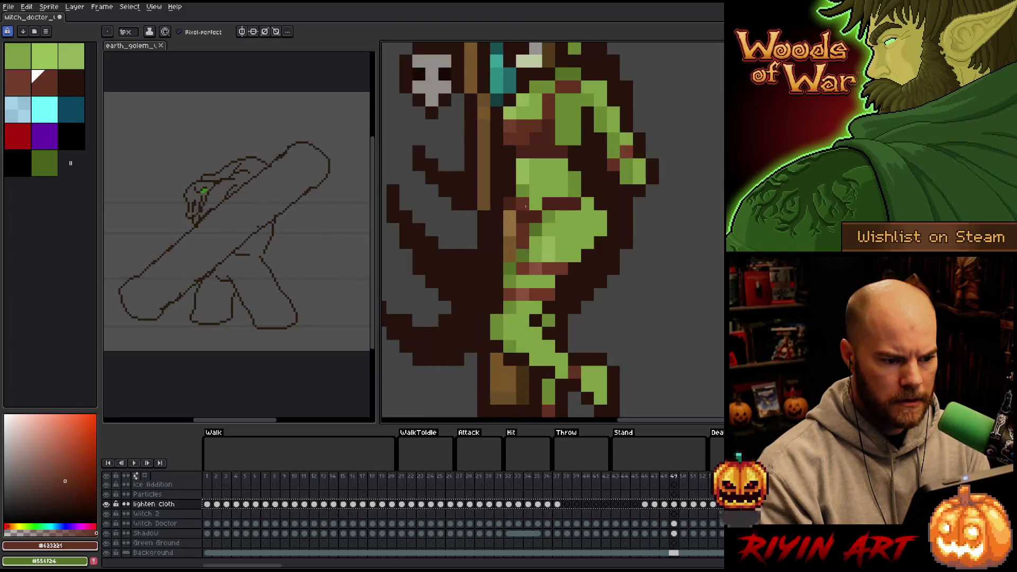
# - Step forward past frame 53 through the falling poses to the crouching pose
pyautogui.press('Right')
pyautogui.press('Right')
pyautogui.press('Right')
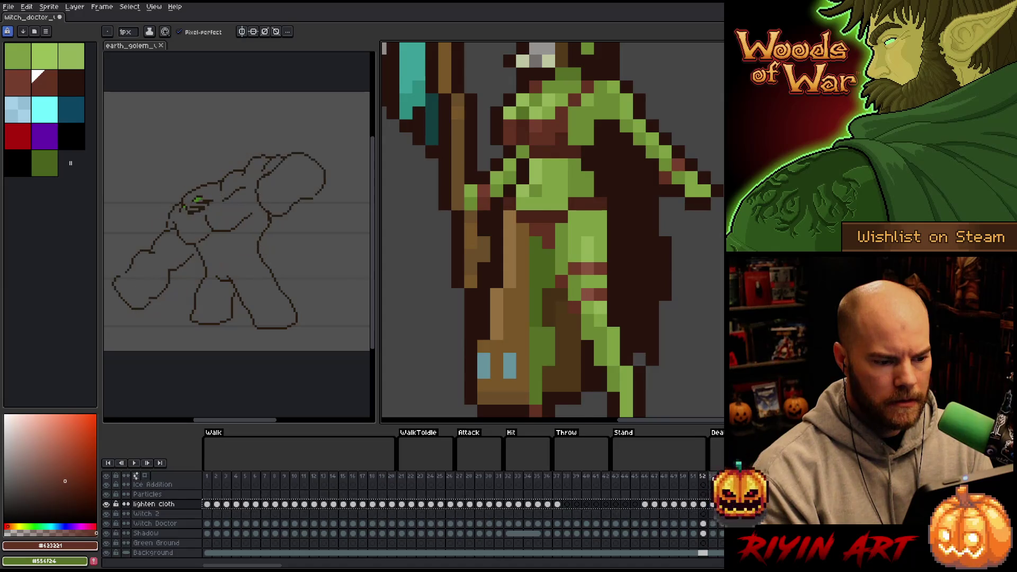
pyautogui.press('Right')
pyautogui.scroll(-5, 665, 268)
pyautogui.scroll(1, 678, 265)
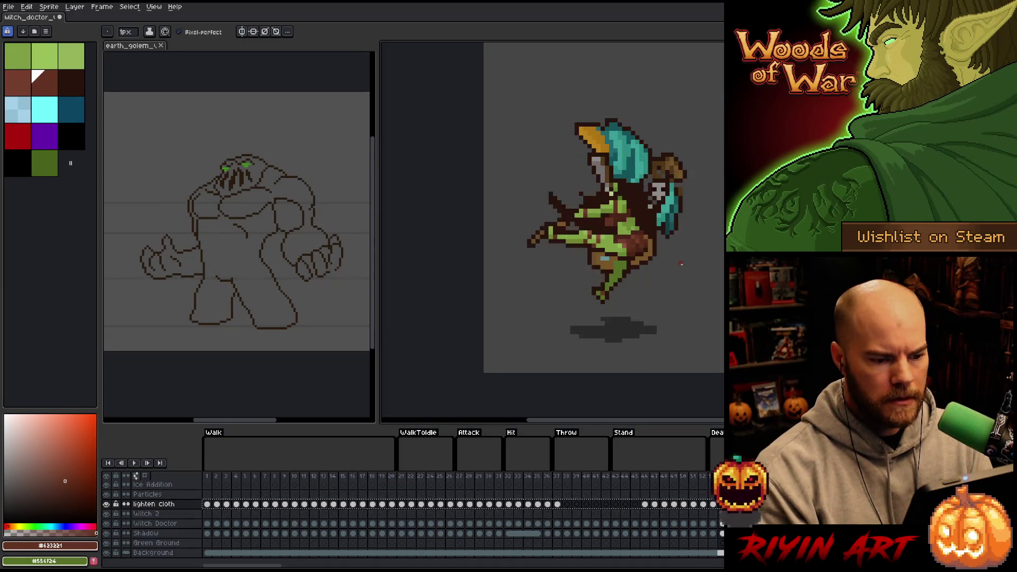
pyautogui.press('Right')
pyautogui.press('Right')
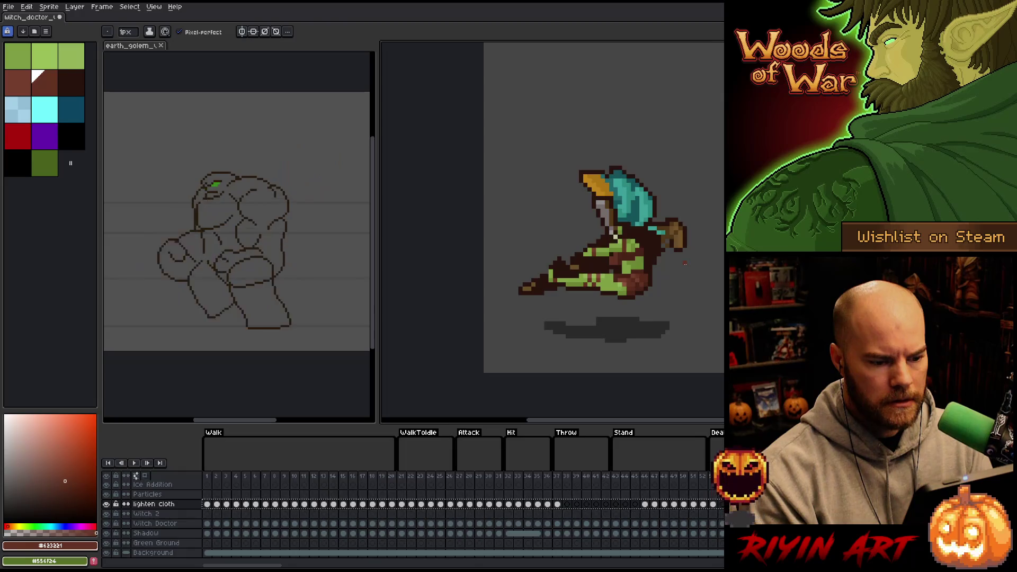
pyautogui.press('Right')
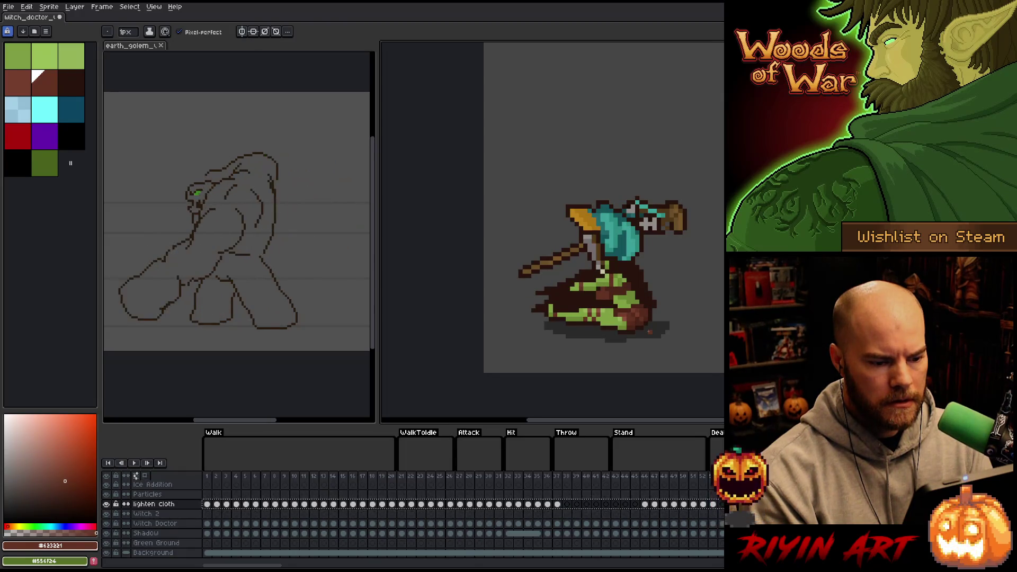
pyautogui.scroll(3, 649, 332)
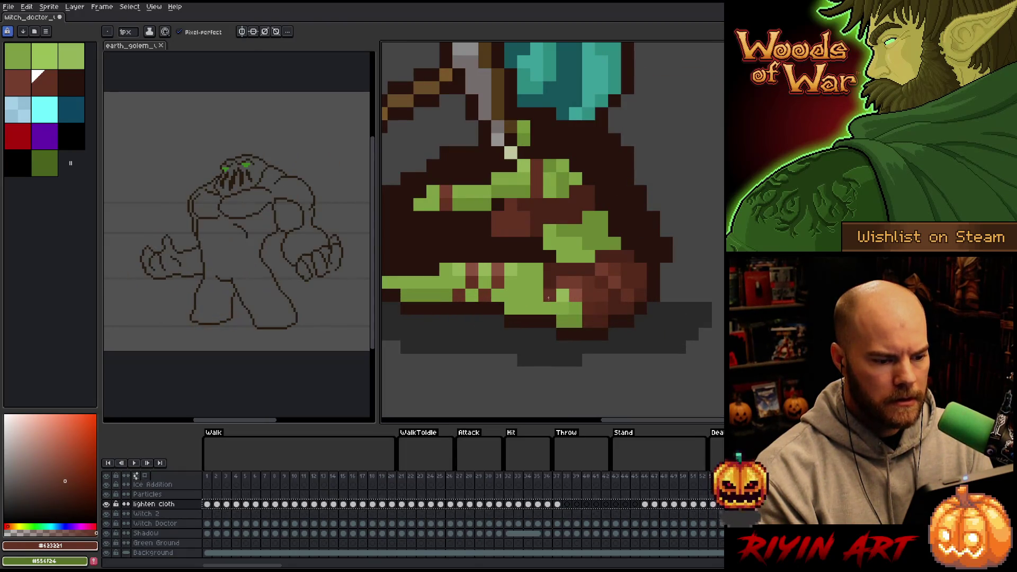
pyautogui.scroll(-3, 614, 347)
pyautogui.scroll(2, 609, 159)
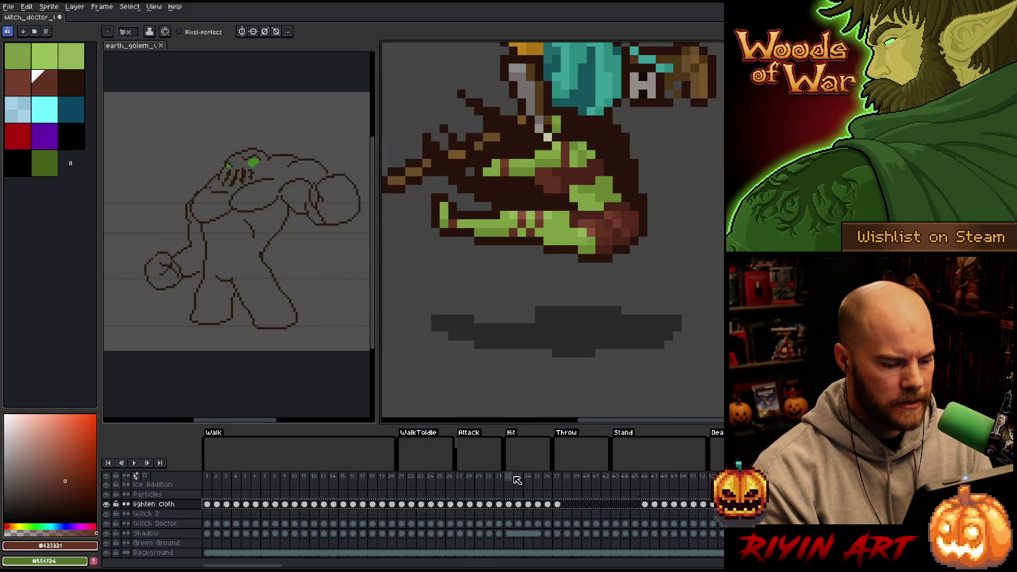
# - Eyedrop the cloth green on frame 38 and pencil a lighter green pixel on frame 39's cloth
pyautogui.click(561, 477)
pyautogui.click(566, 477)
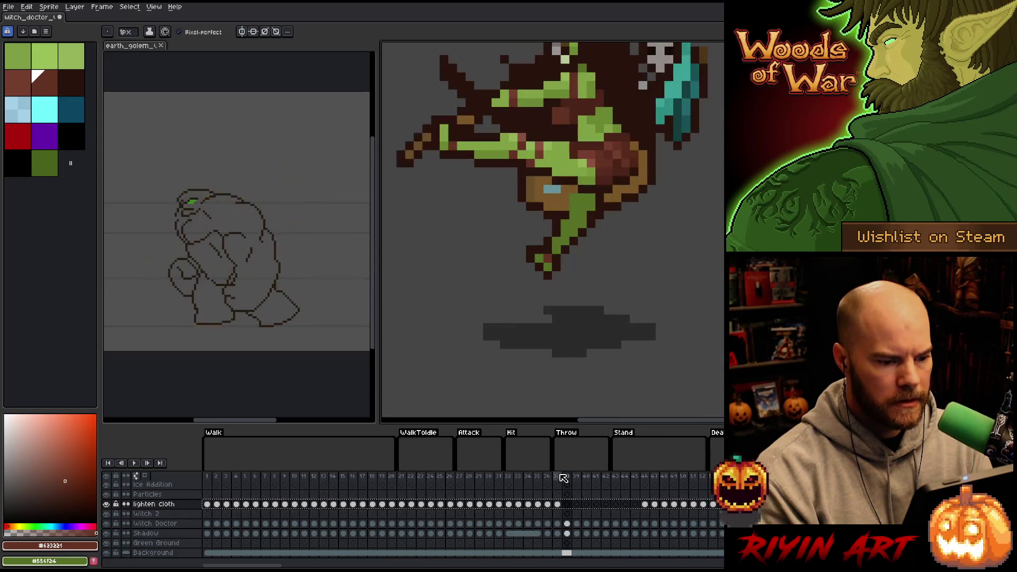
pyautogui.moveTo(578, 139); pyautogui.dragTo(568, 261)
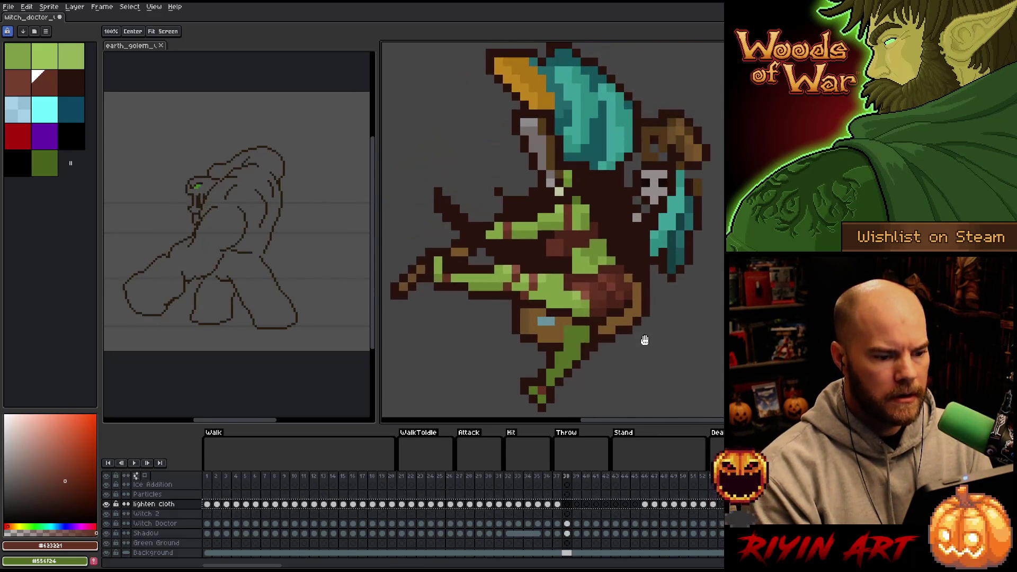
pyautogui.keyDown('alt'); pyautogui.click(567, 244); pyautogui.keyUp('alt')
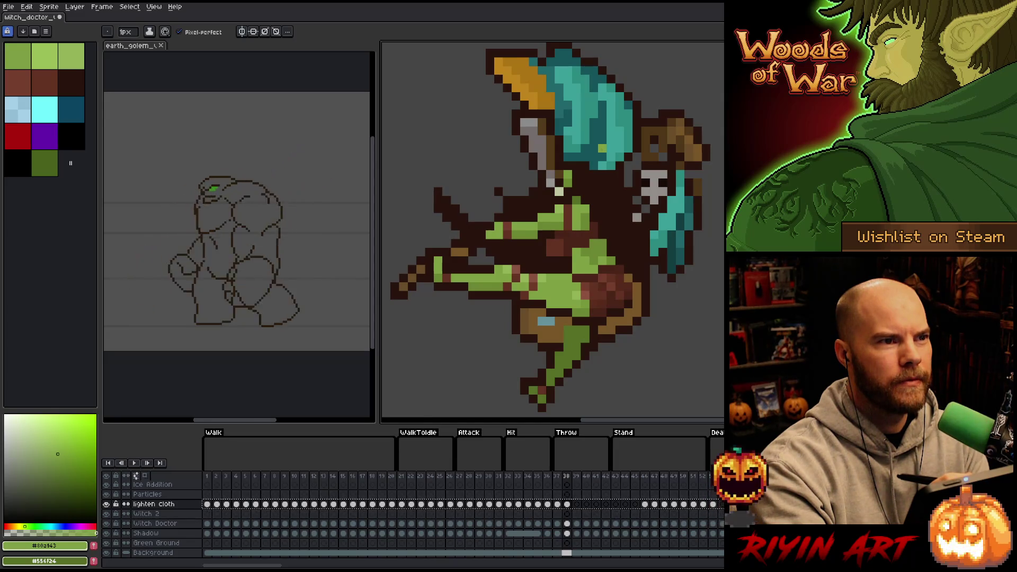
pyautogui.press('Right')
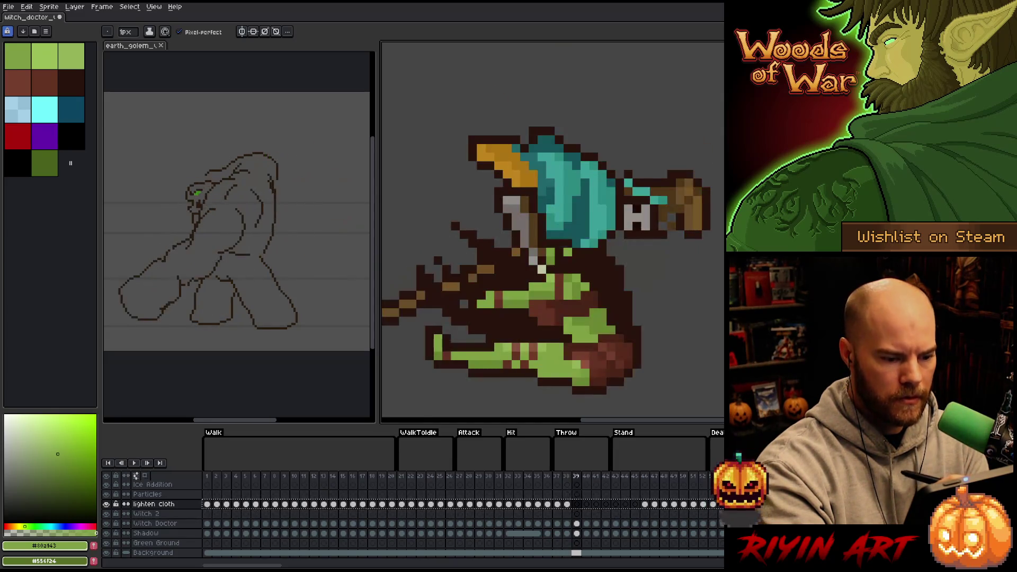
pyautogui.click(577, 356)
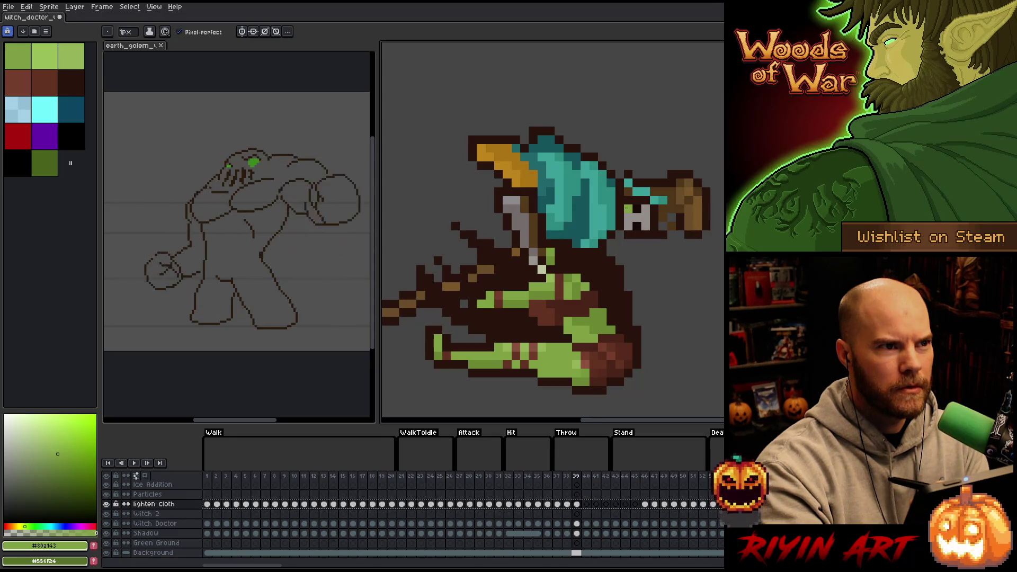
# - Toggle between move and pencil tools, resample dark brown then green, and return to frame 38
pyautogui.press('v')
pyautogui.press('b')
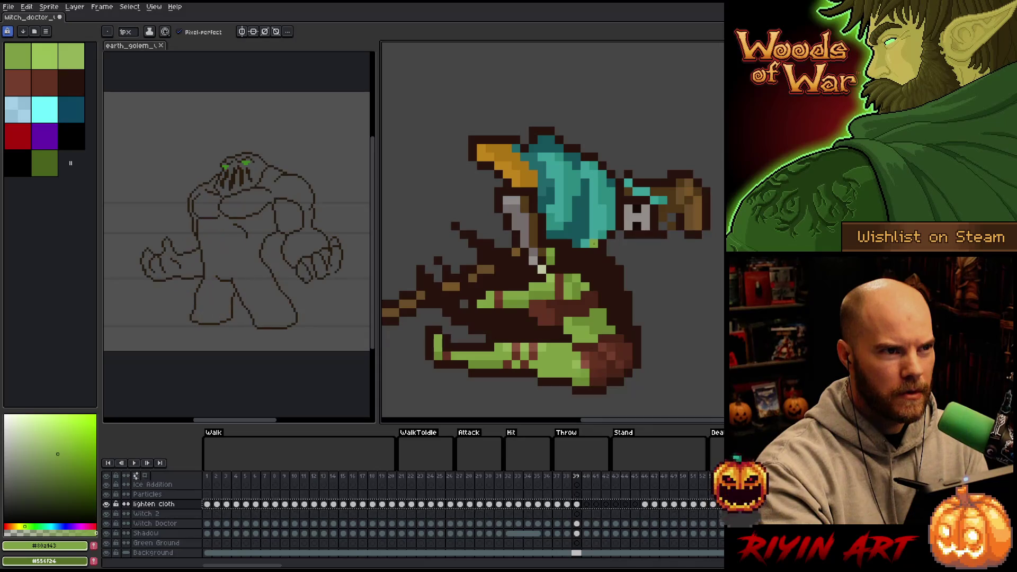
pyautogui.keyDown('alt'); pyautogui.click(577, 347); pyautogui.keyUp('alt')
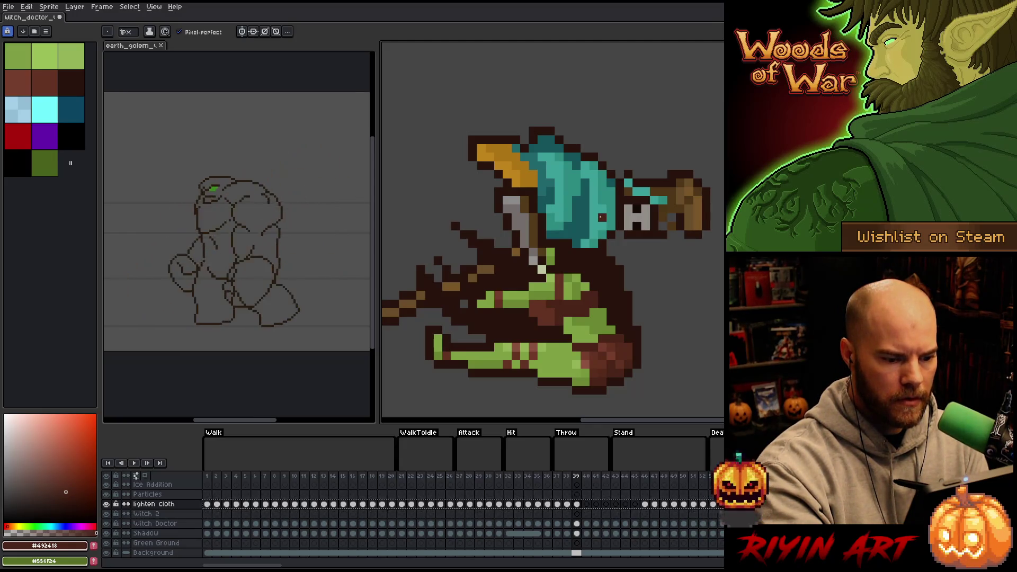
pyautogui.keyDown('alt'); pyautogui.click(567, 356); pyautogui.keyUp('alt')
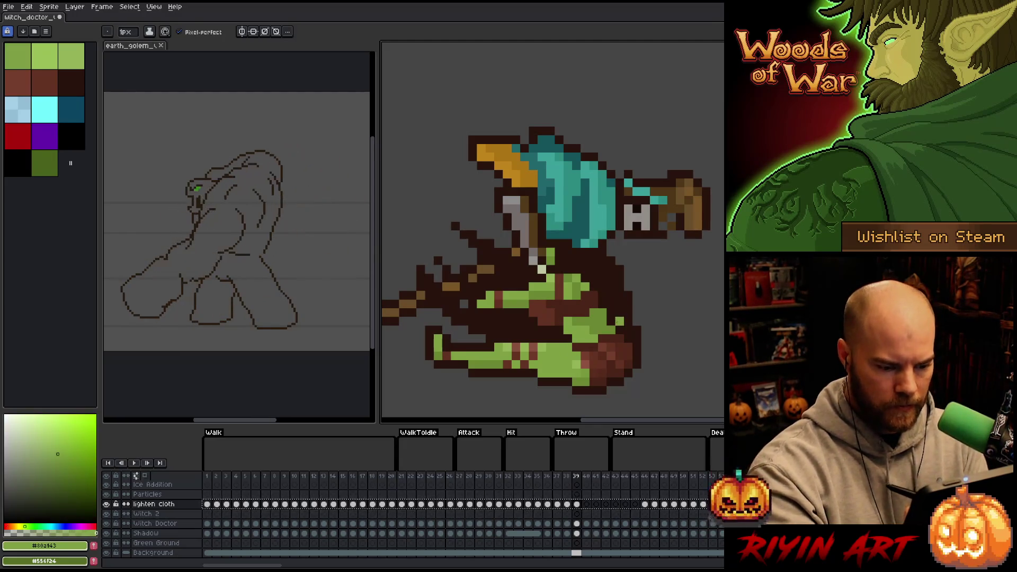
pyautogui.press('Left')
pyautogui.press('Left')
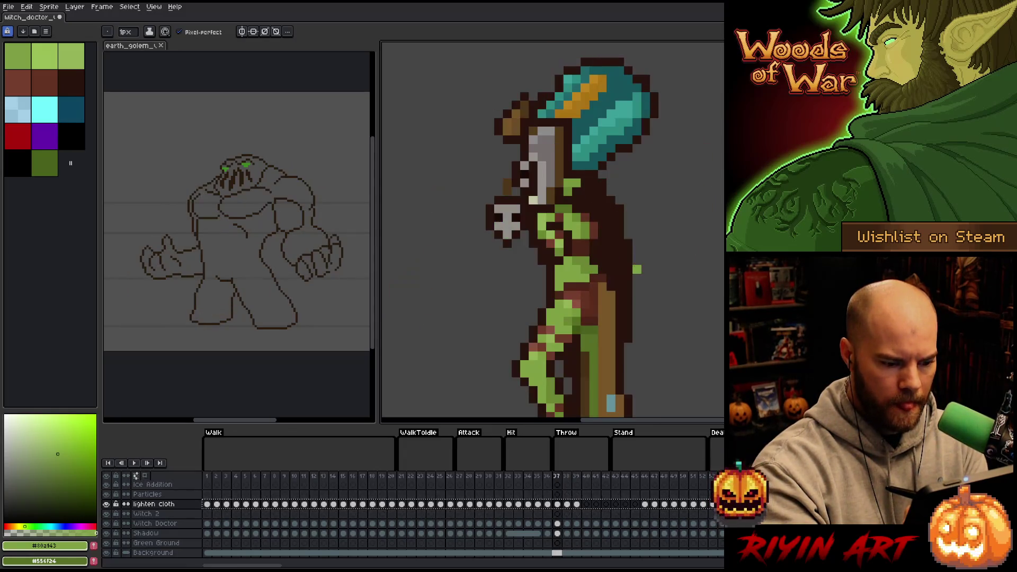
# - Step from frame 38 through frames 41, 42 and the following Stand animation frames
pyautogui.press('Right')
pyautogui.press('Right')
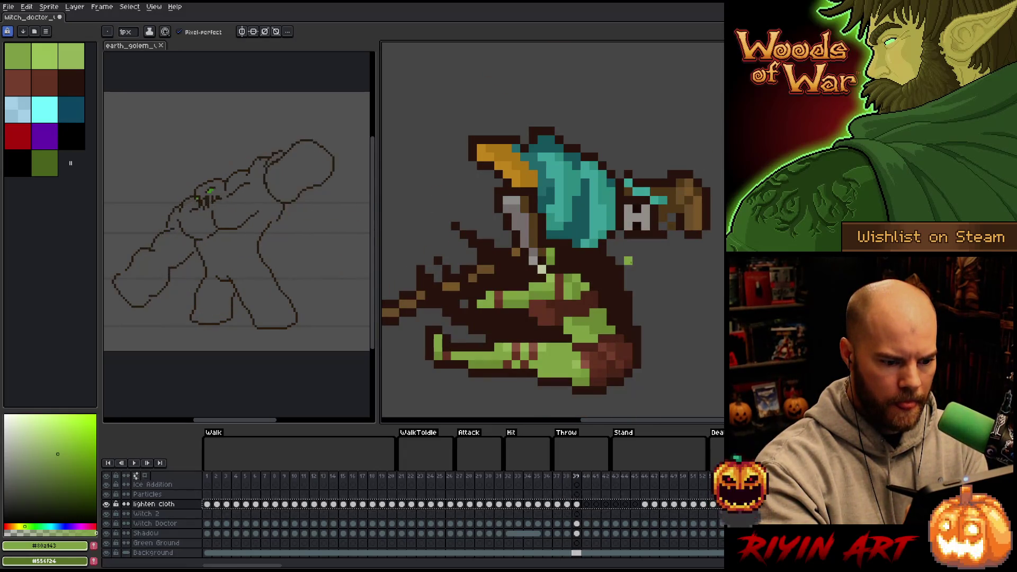
pyautogui.press('Right')
pyautogui.scroll(-3, 552, 232)
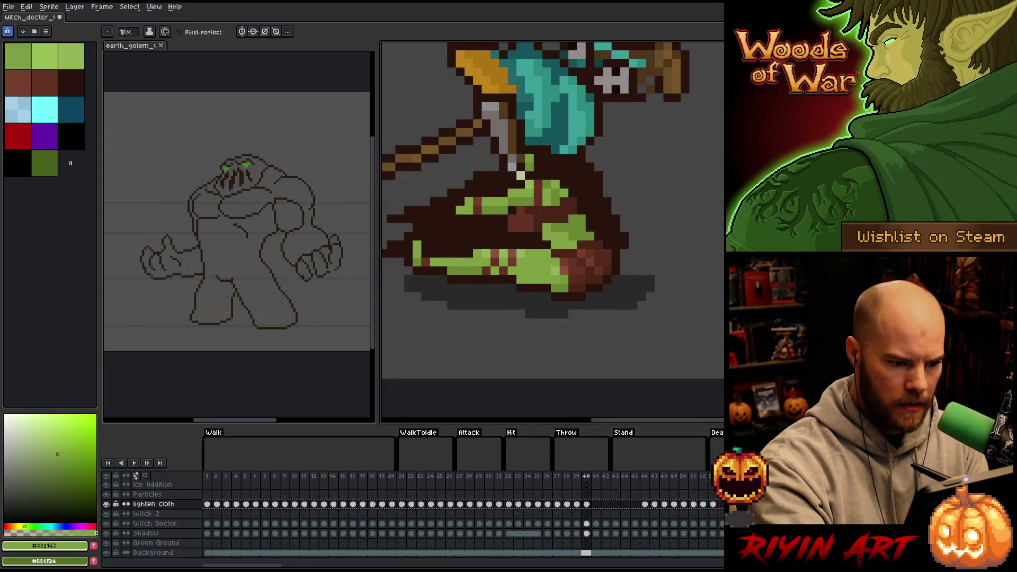
pyautogui.press('Right')
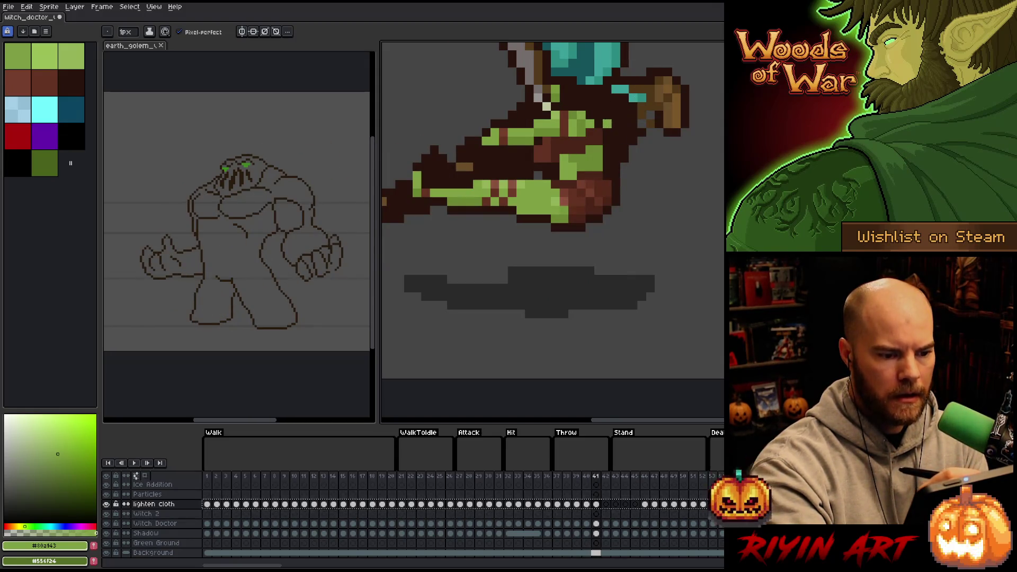
pyautogui.press('Right')
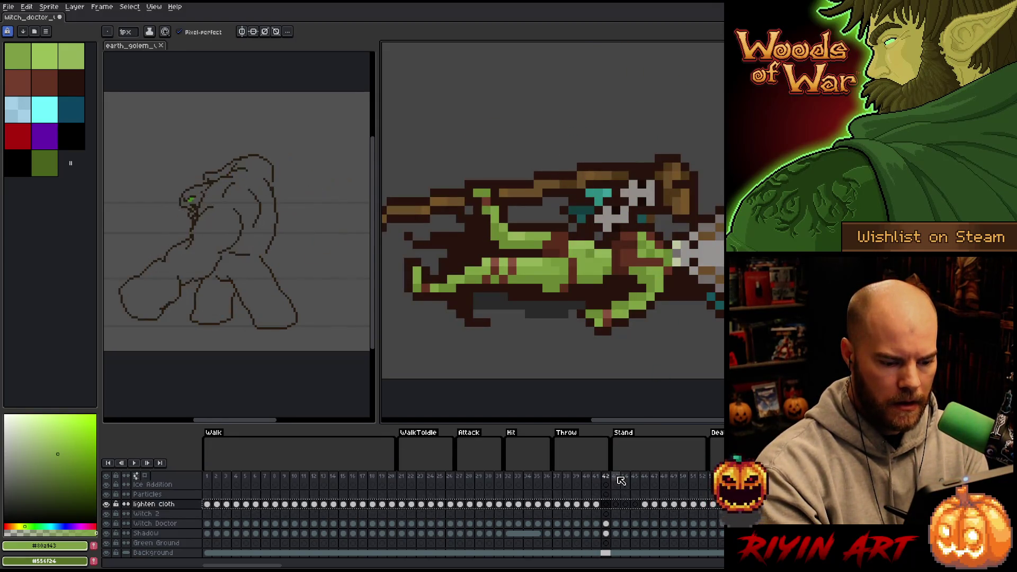
pyautogui.press('Right')
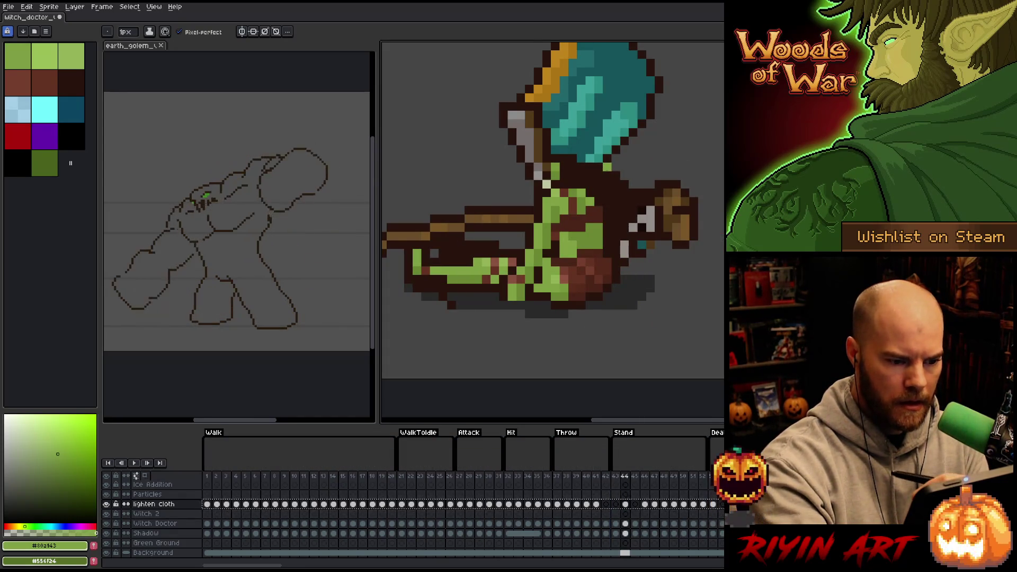
pyautogui.press('Right')
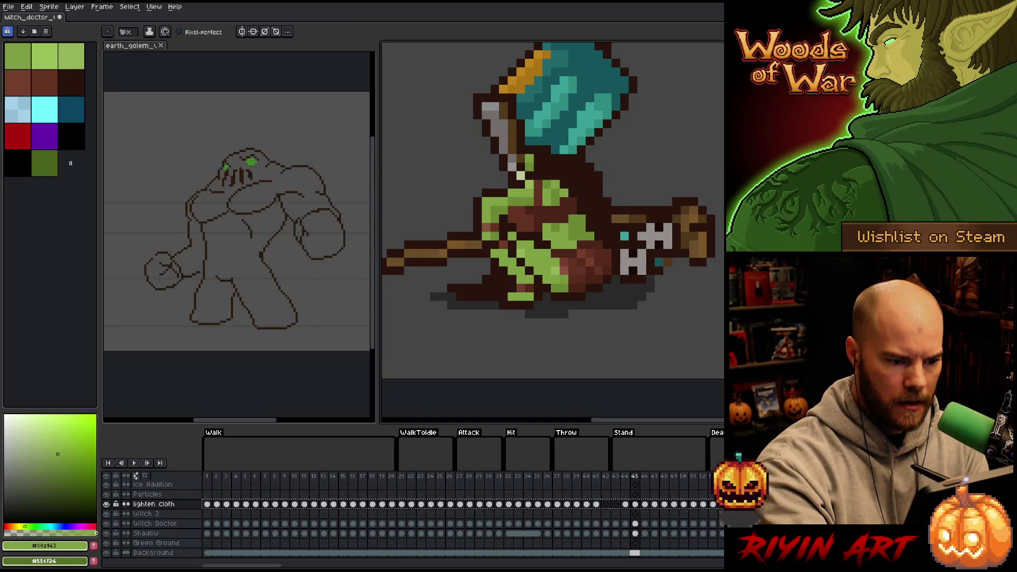
pyautogui.press('Right')
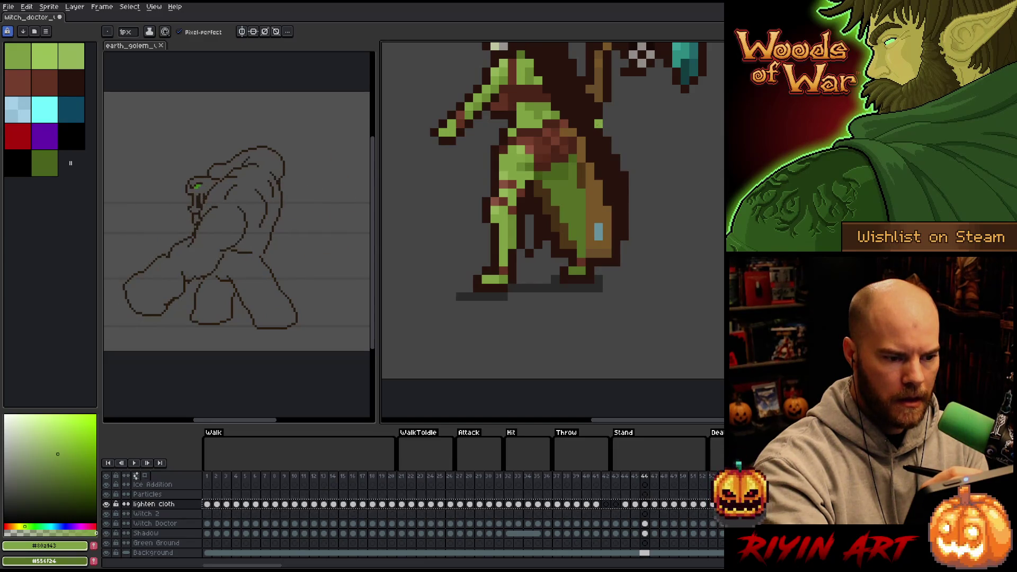
# - Advance to the collapsed pose, comparing the sitting, mid-air and lying poses back and forth
pyautogui.press('Right')
pyautogui.press('Right')
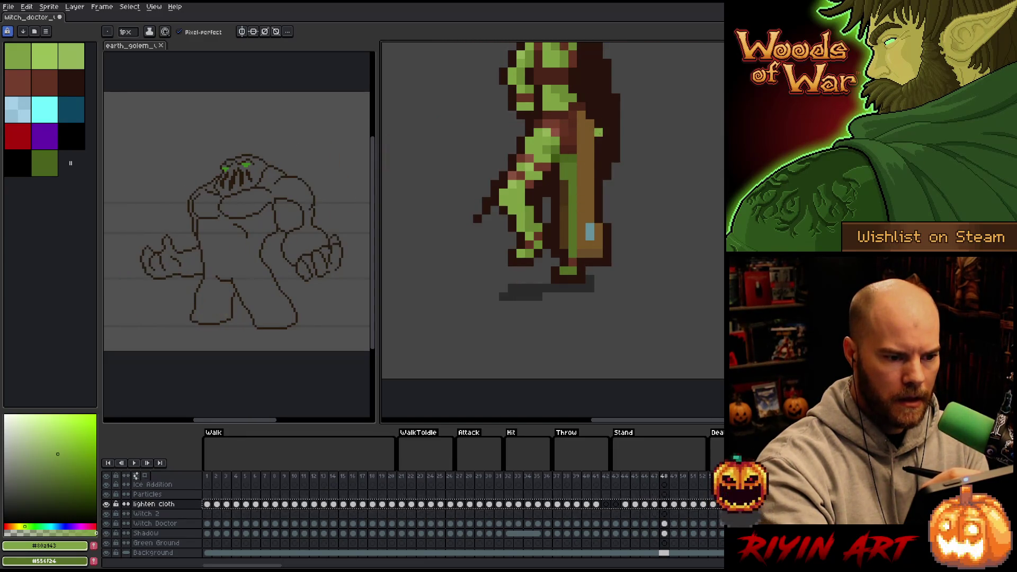
pyautogui.press('Right')
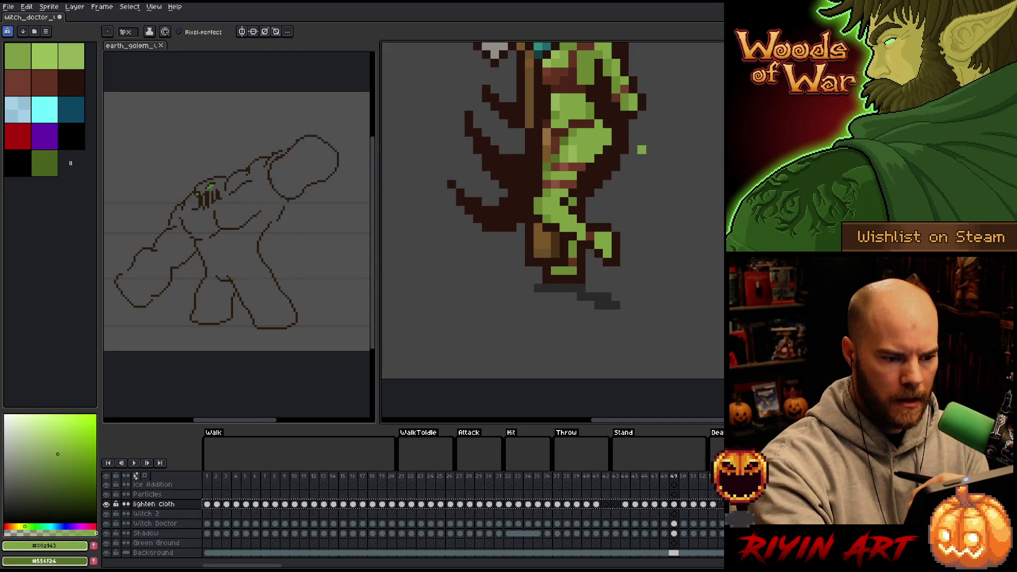
pyautogui.press('Right')
pyautogui.press('Right')
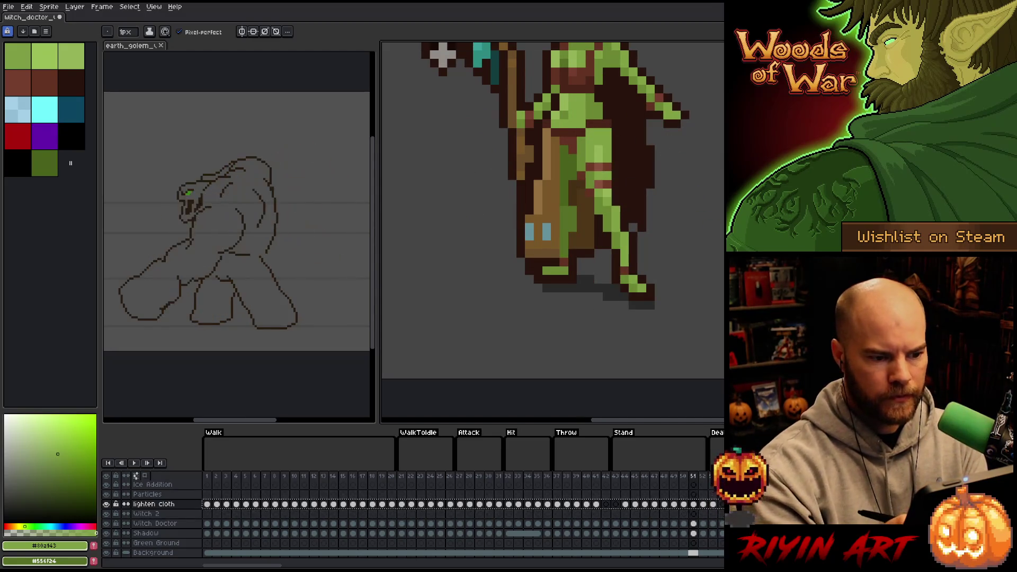
pyautogui.press('Right')
pyautogui.press('Right')
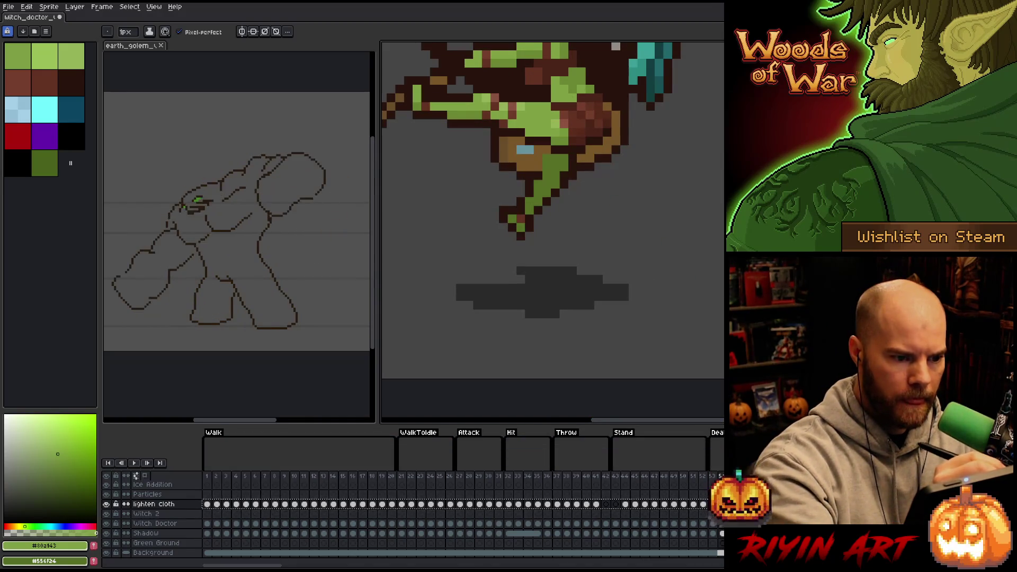
pyautogui.press('Right')
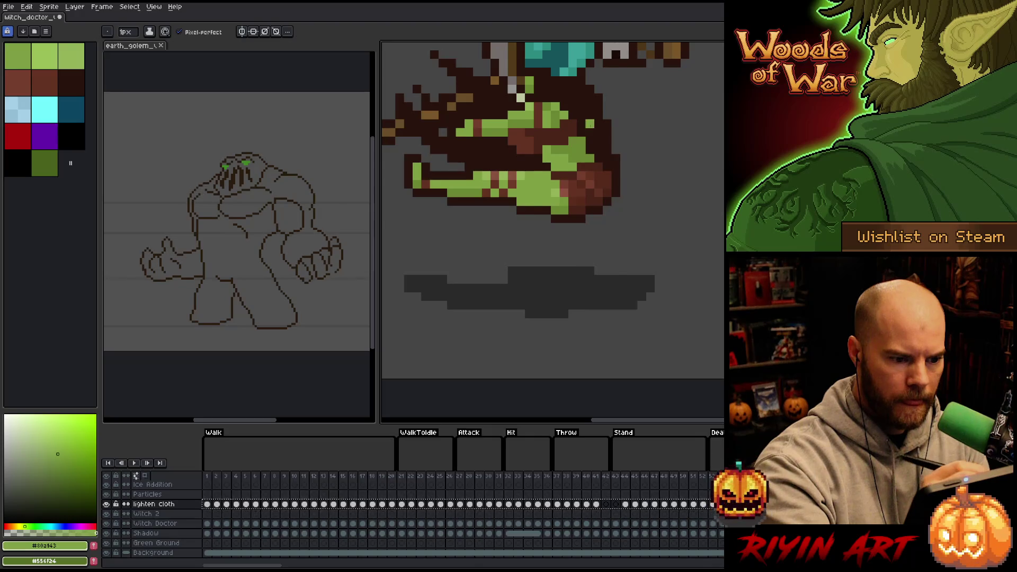
pyautogui.press('Left')
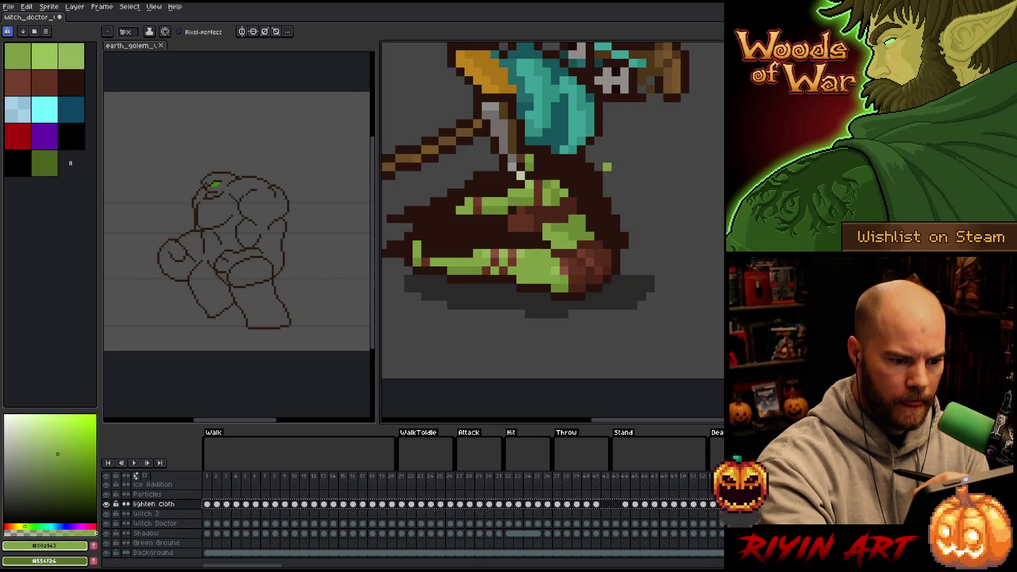
pyautogui.press('Left')
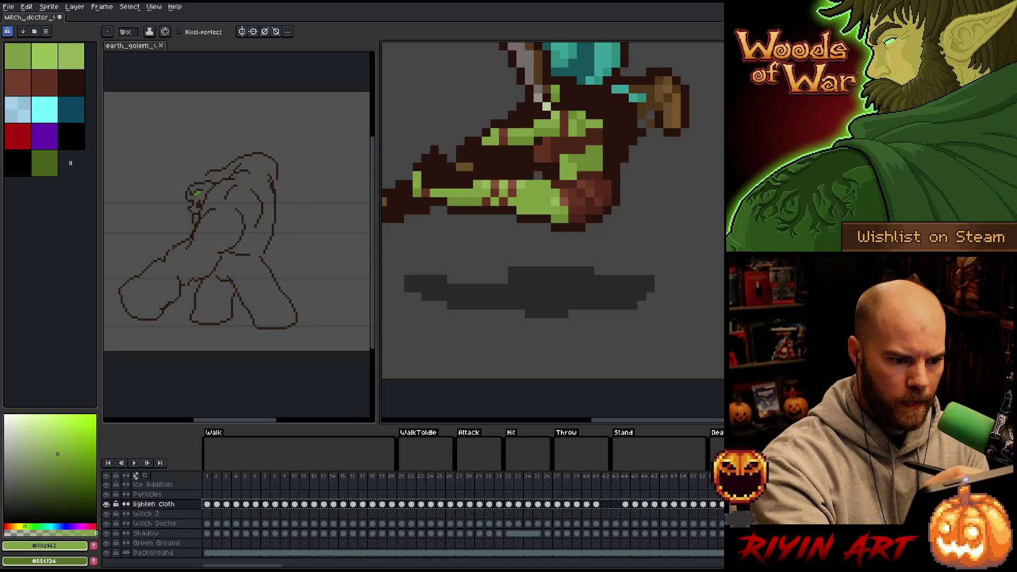
pyautogui.press('Right')
pyautogui.press('Left')
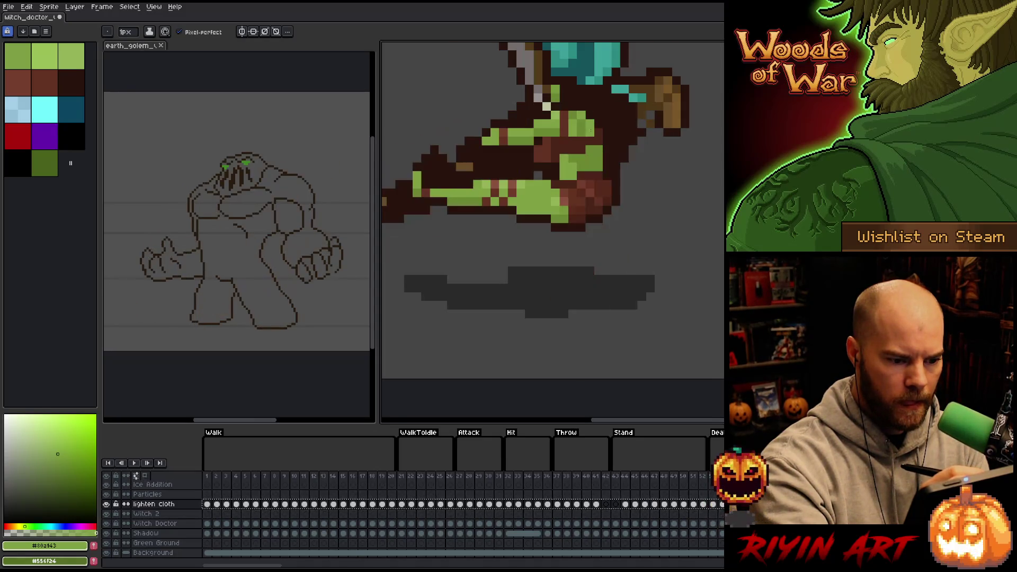
pyautogui.press('Right')
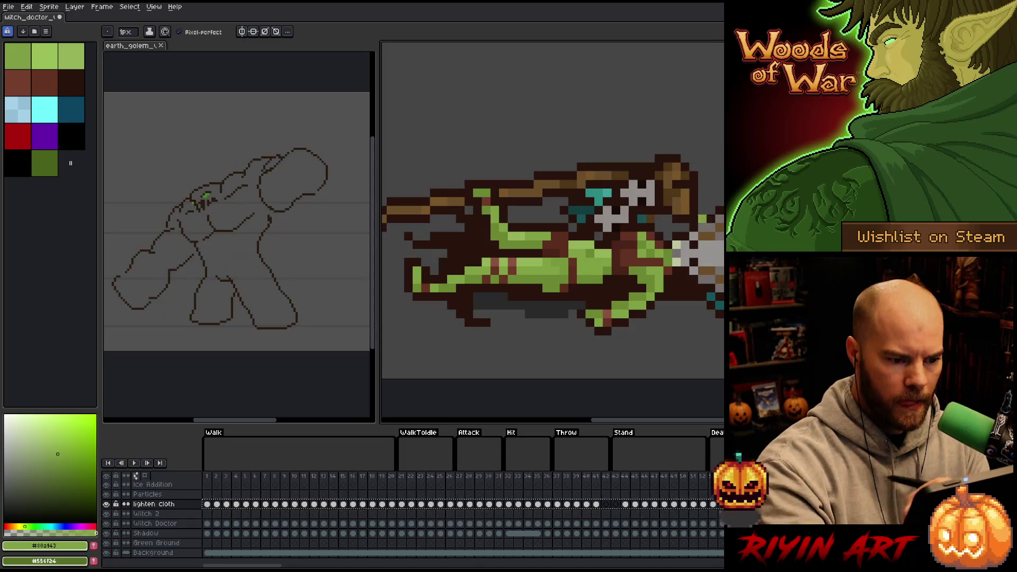
pyautogui.press('Right')
pyautogui.press('Right')
pyautogui.press('Left')
pyautogui.press('Left')
pyautogui.press('Right')
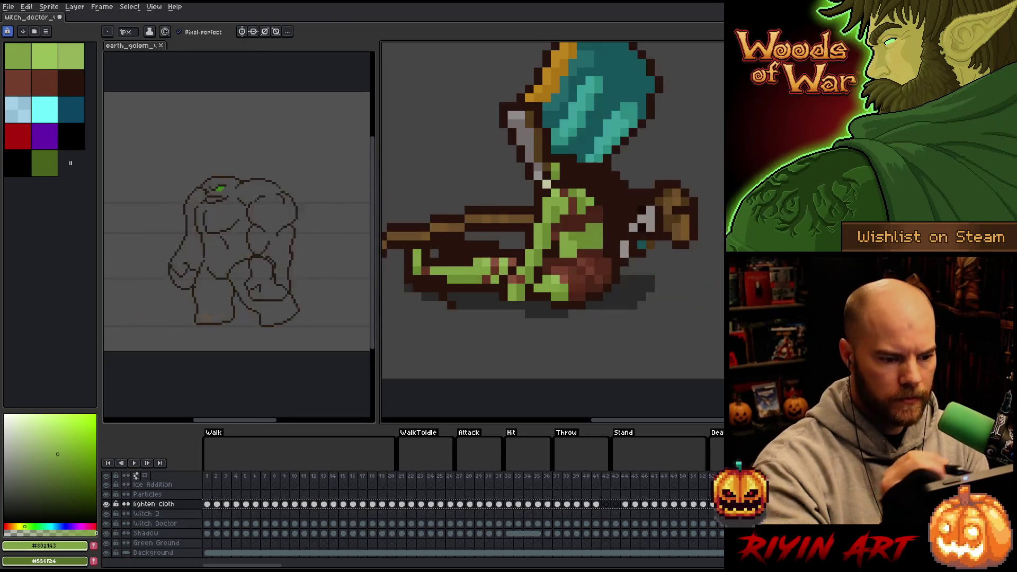
# - Advance to the clawed pose frame and choose dark brown #623221 from the palette
pyautogui.press('Right')
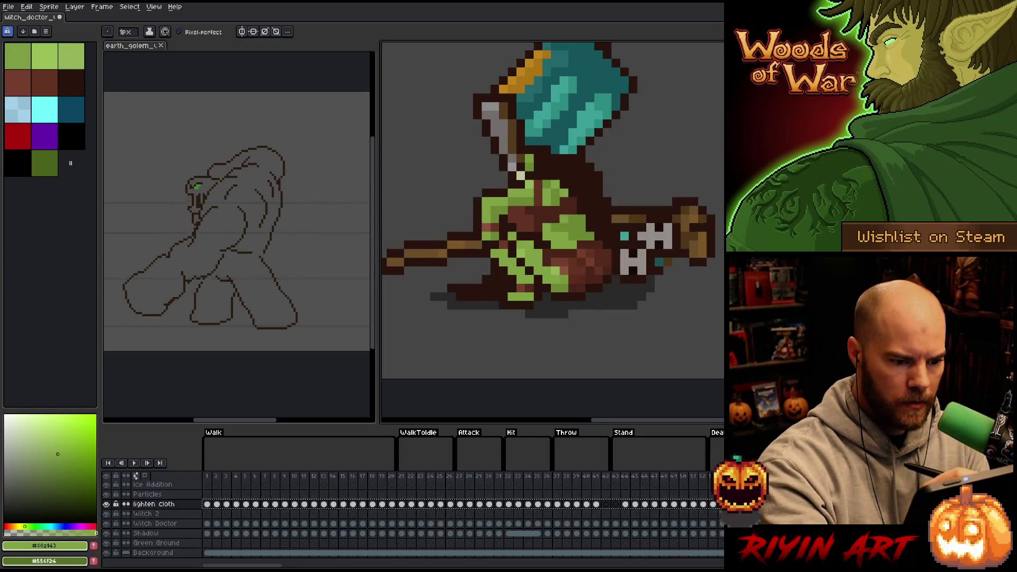
pyautogui.press('Right')
pyautogui.press('Right')
pyautogui.press('Right')
pyautogui.press('Right')
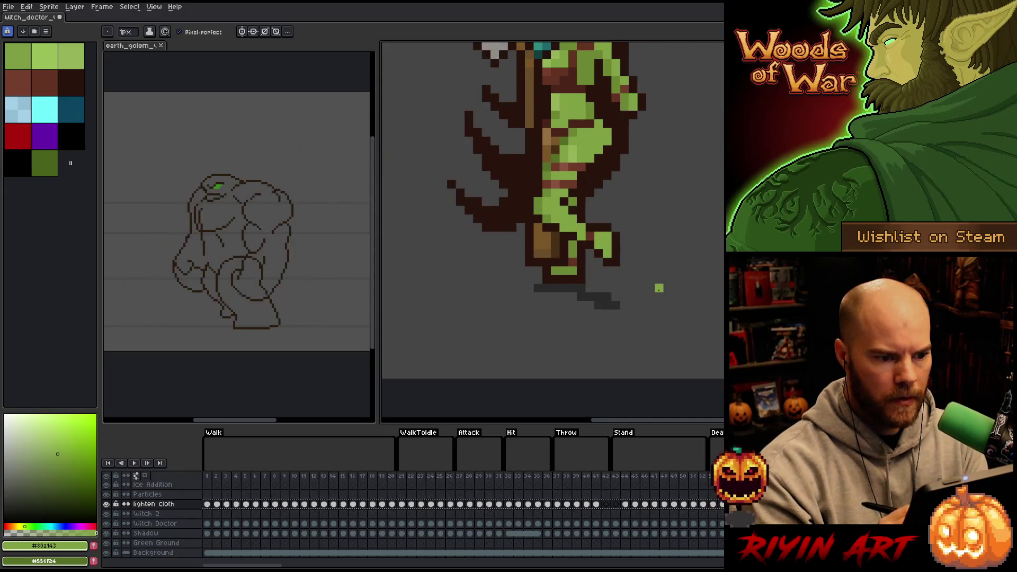
pyautogui.press('Right')
pyautogui.press('Right')
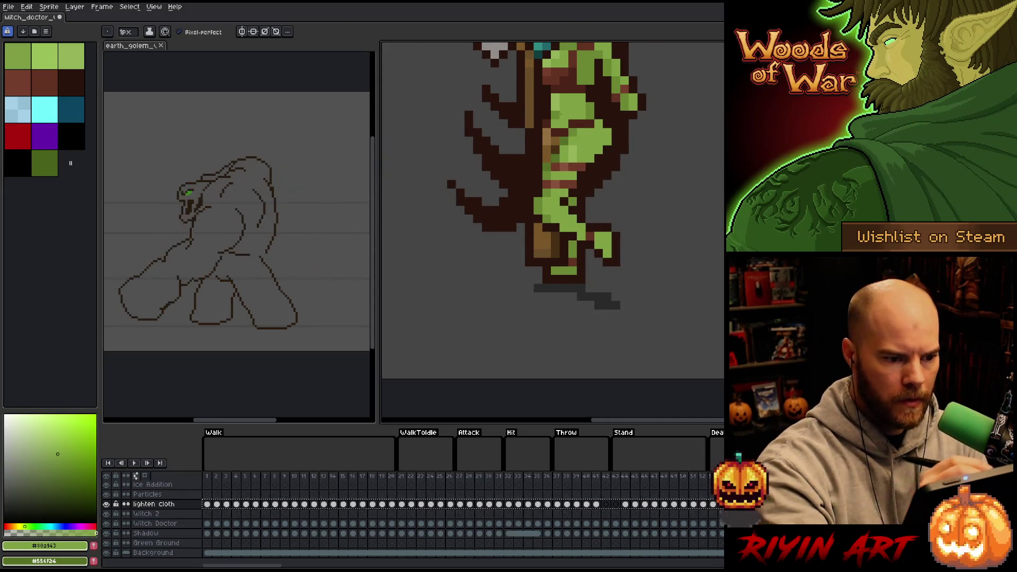
pyautogui.press('Right')
pyautogui.click(37, 76)
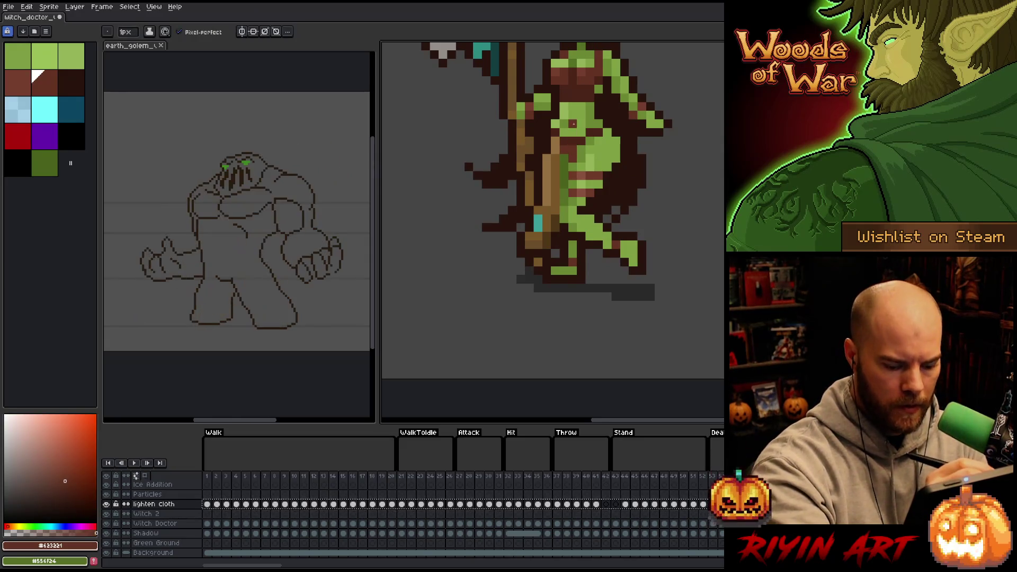
# - Step through the diagonal staff and rooted tree Death frames to the final small green blob
pyautogui.press('Right')
pyautogui.press('Right')
pyautogui.press('Right')
pyautogui.press('Right')
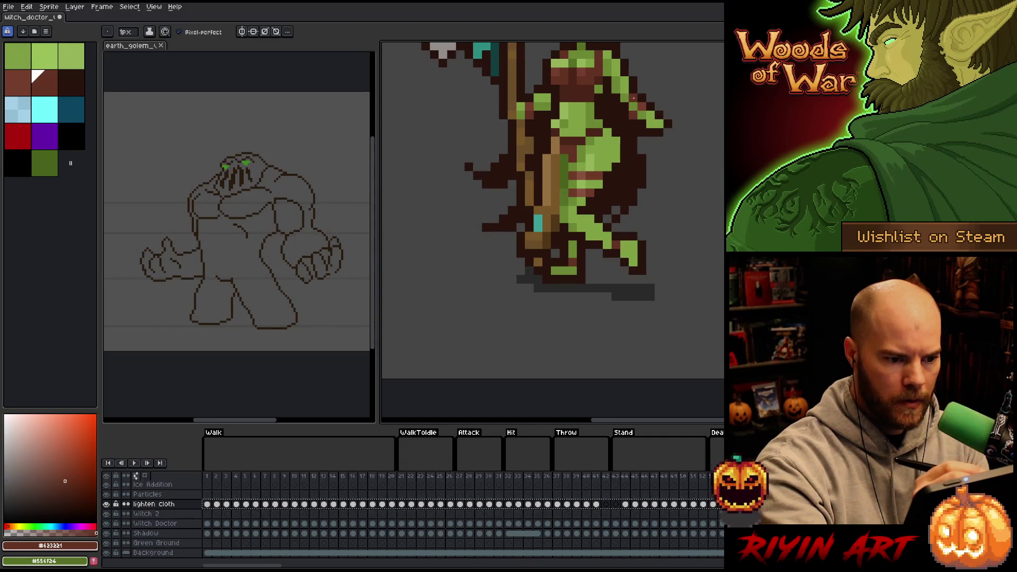
pyautogui.press('Right')
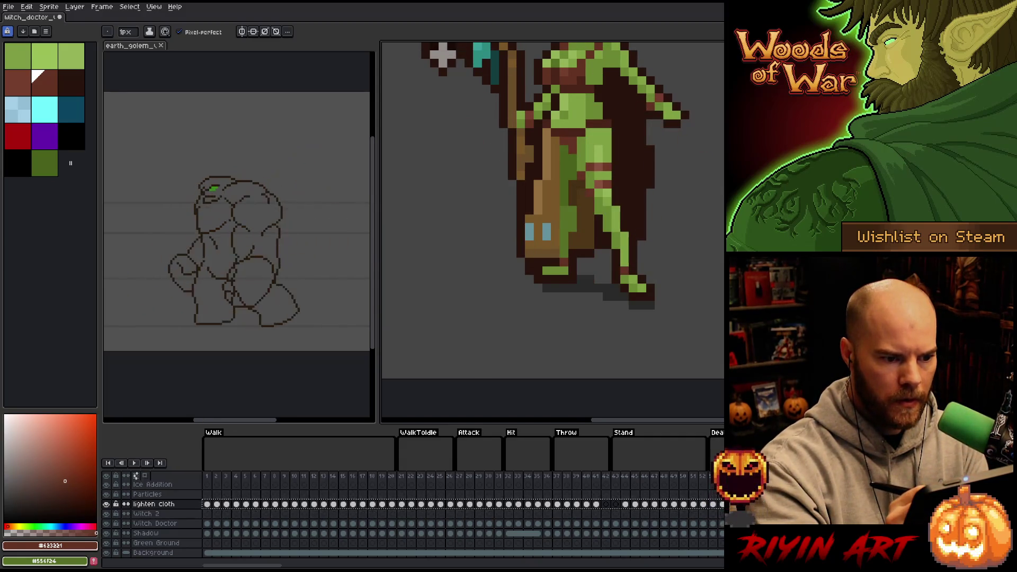
pyautogui.press('Right')
pyautogui.press('Right')
pyautogui.press('Right')
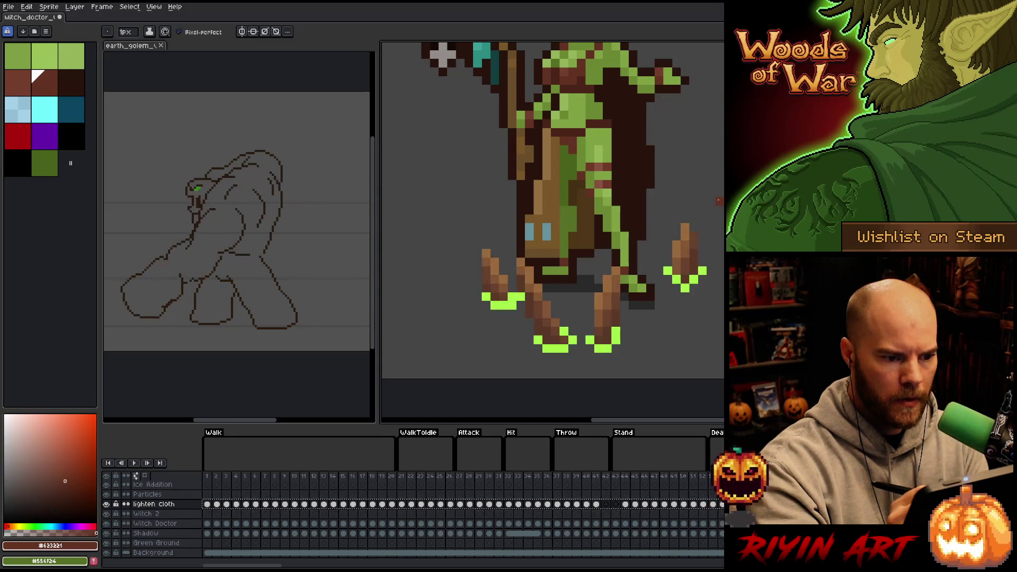
pyautogui.press('Right')
pyautogui.press('Right')
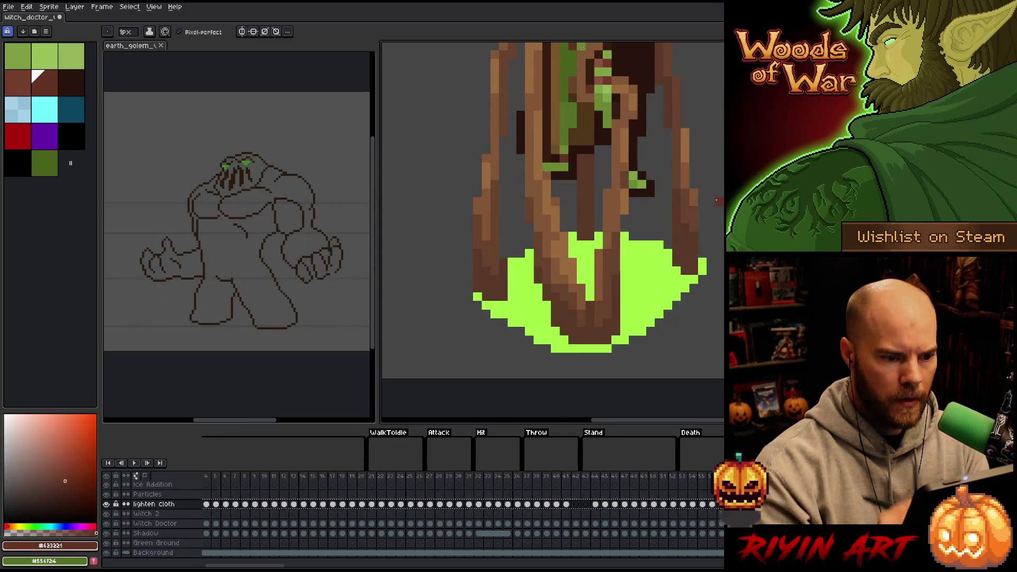
pyautogui.scroll(-3, 719, 159)
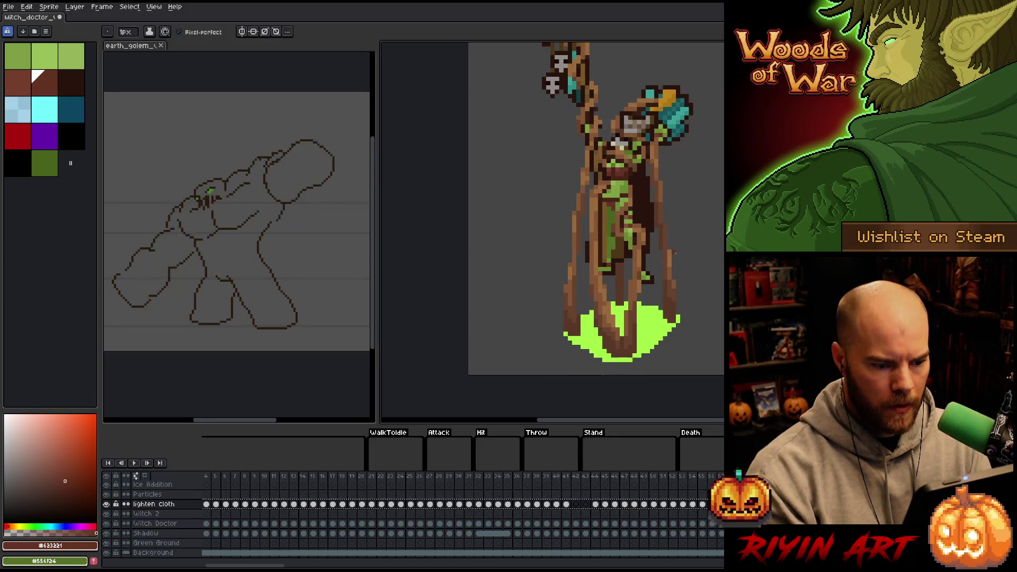
pyautogui.press('Right')
pyautogui.press('Right')
pyautogui.press('Right')
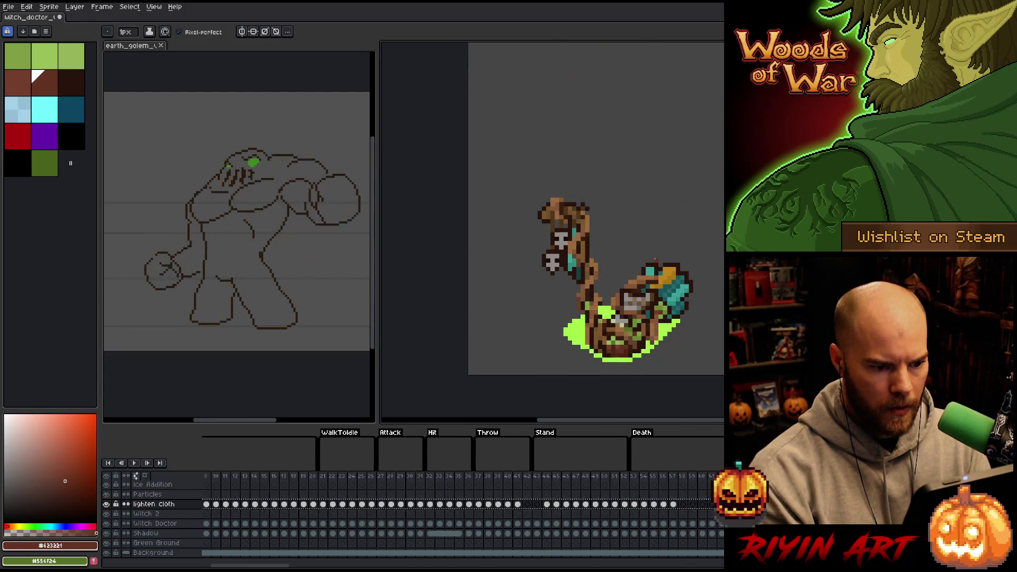
pyautogui.press('Right')
pyautogui.press('Right')
pyautogui.press('Right')
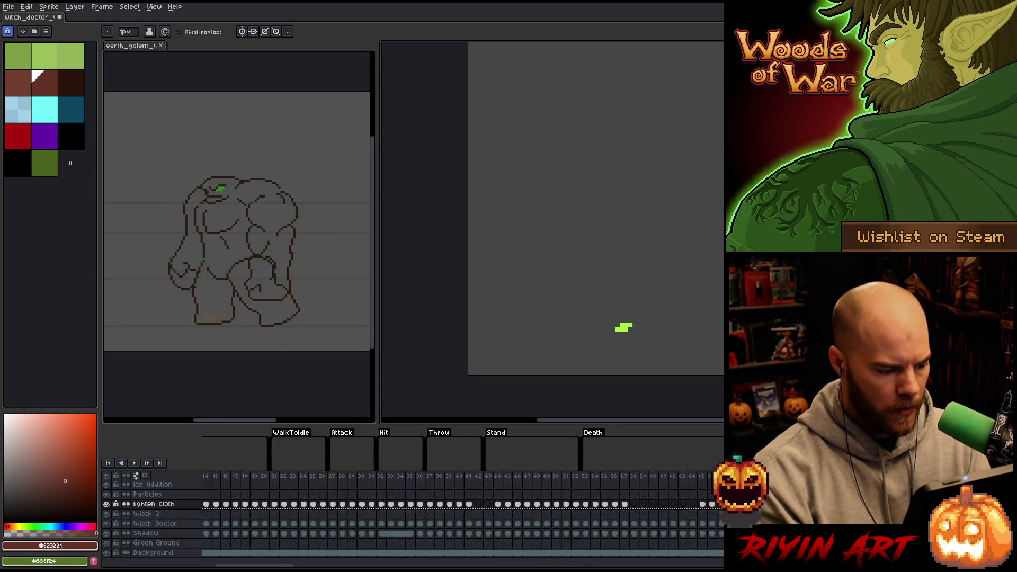
pyautogui.moveTo(289, 566); pyautogui.dragTo(355, 566)
# - Show frame 99 with the standing witch doctor, then step into the Heal animation poses
pyautogui.click(374, 475)
pyautogui.scroll(2, 639, 329)
pyautogui.press('Right')
pyautogui.press('Right')
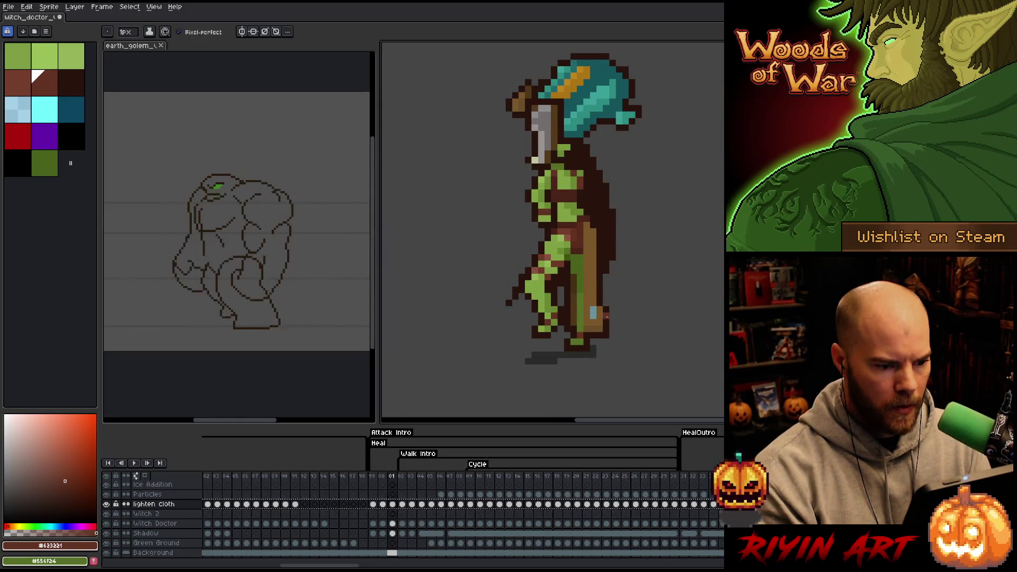
pyautogui.press('Right')
pyautogui.press('Right')
pyautogui.press('Right')
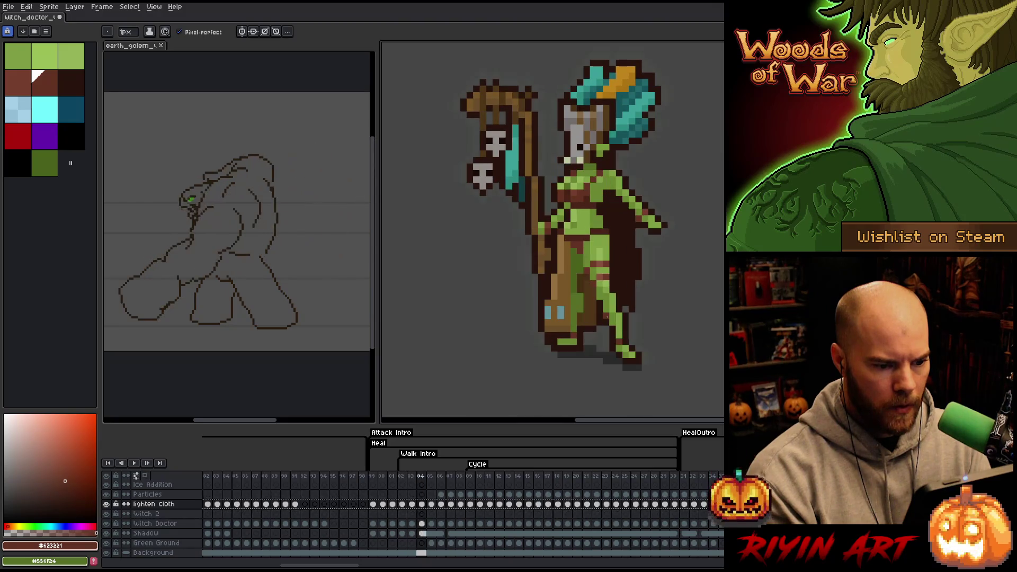
pyautogui.press('Right')
pyautogui.press('Right')
pyautogui.press('Right')
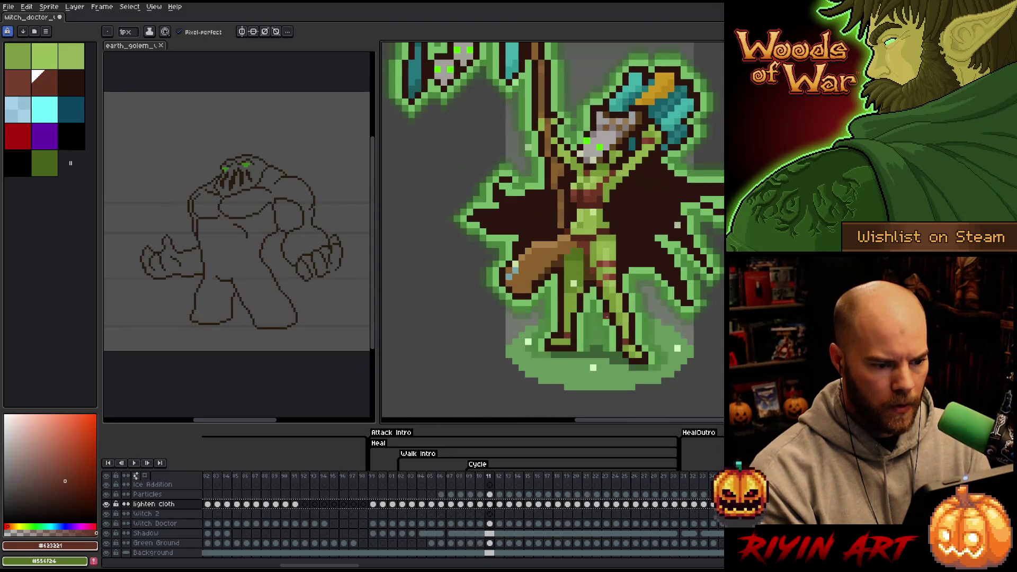
pyautogui.press('Right')
pyautogui.press('Right')
pyautogui.press('Right')
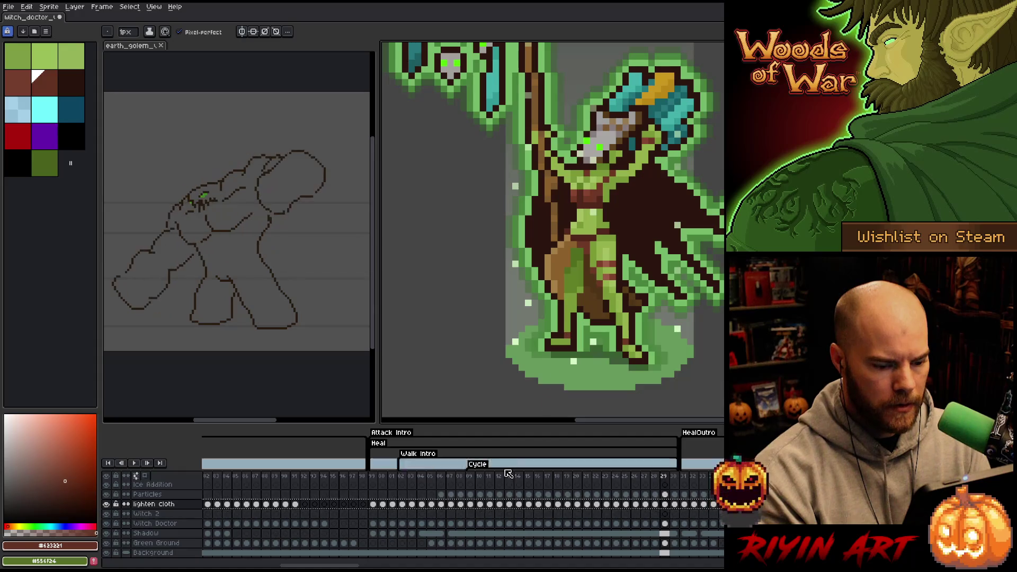
# - Return to frames 06 and 03, choose dark green, and step back and forth comparing poses
pyautogui.click(443, 477)
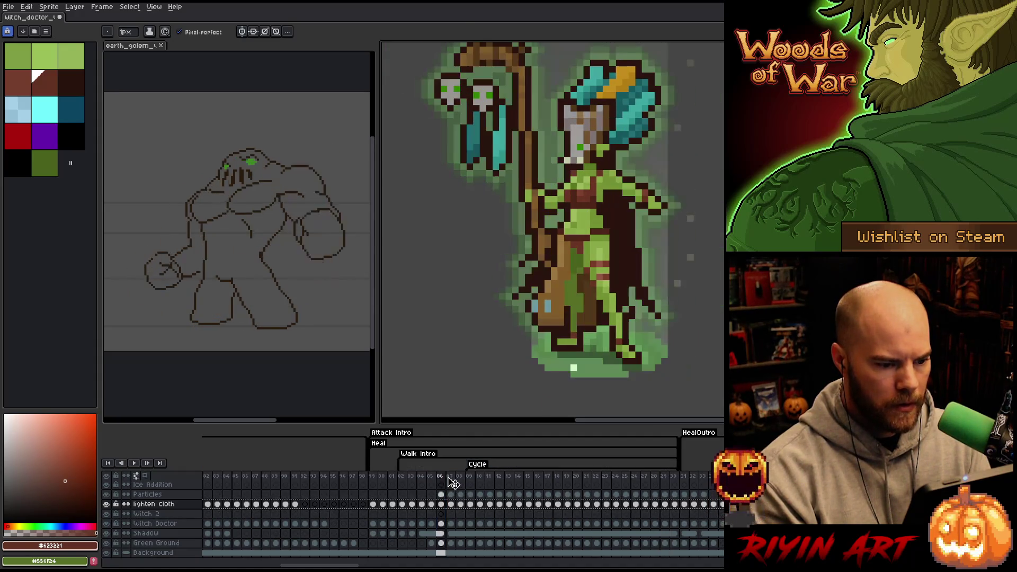
pyautogui.click(412, 477)
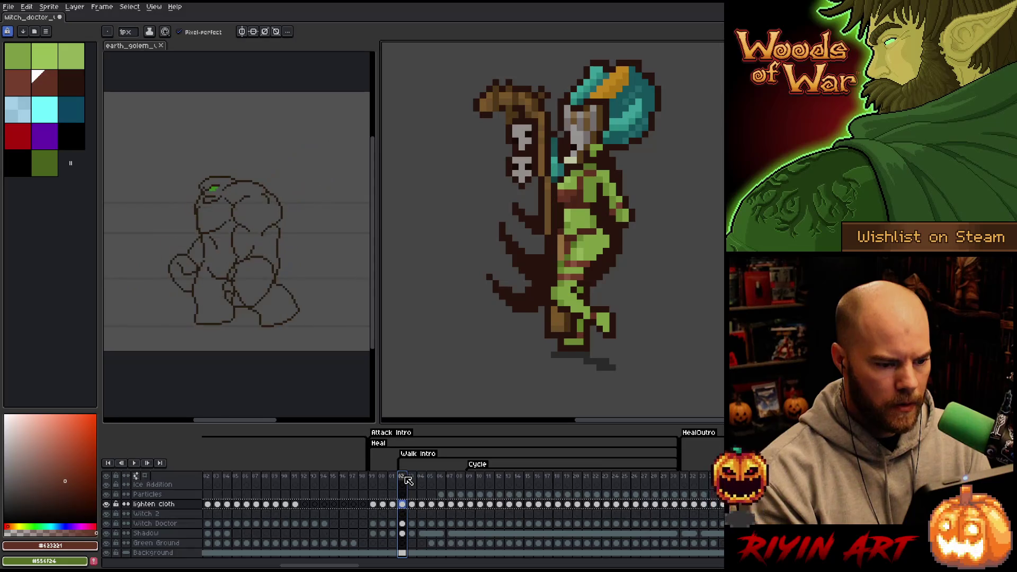
pyautogui.press('Right')
pyautogui.scroll(2, 584, 256)
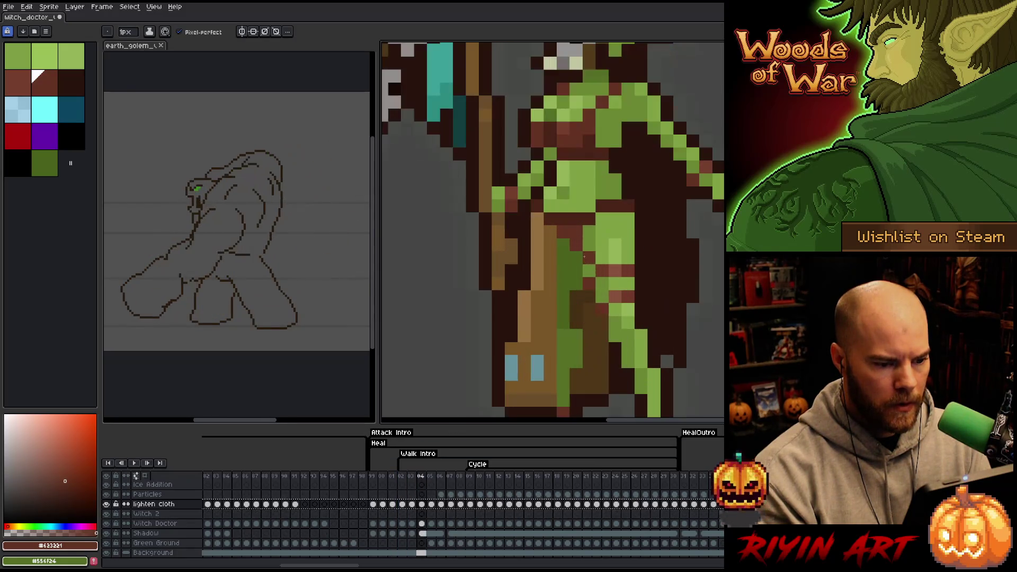
pyautogui.keyDown('alt'); pyautogui.click(571, 115); pyautogui.keyUp('alt')
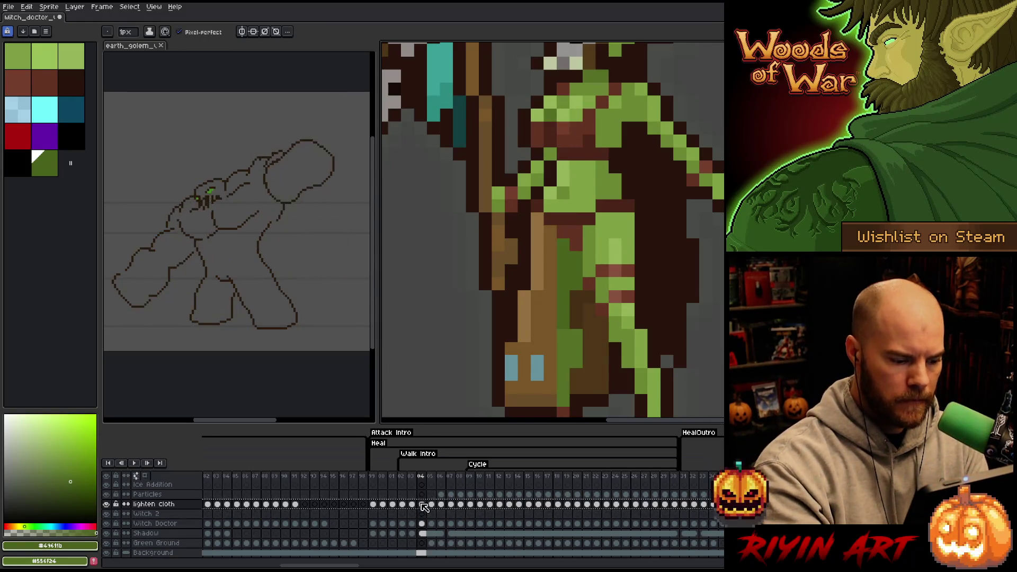
pyautogui.press('Right')
pyautogui.press('Right')
pyautogui.press('Right')
pyautogui.press('Left')
pyautogui.press('Left')
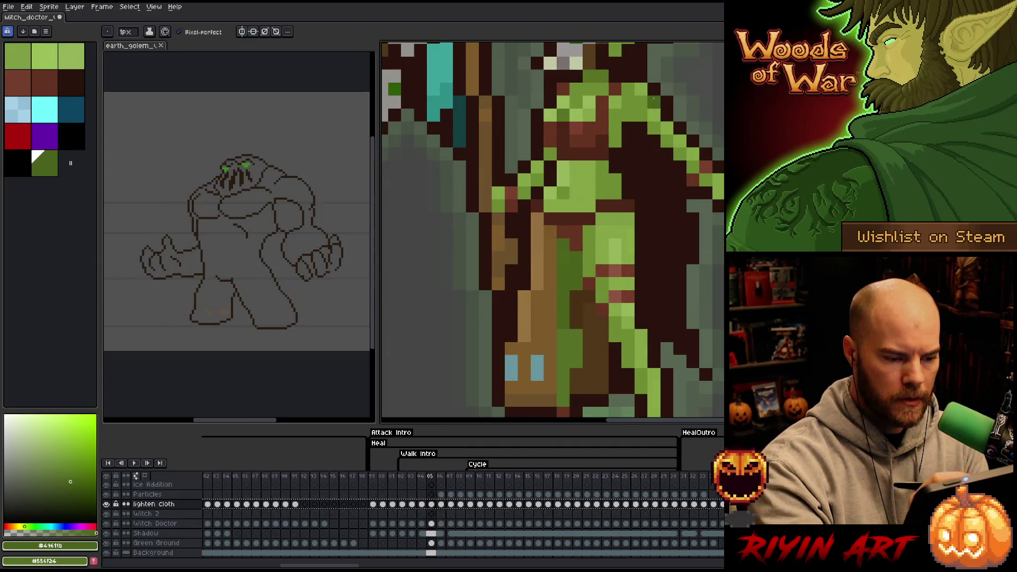
pyautogui.press('Right')
pyautogui.press('Right')
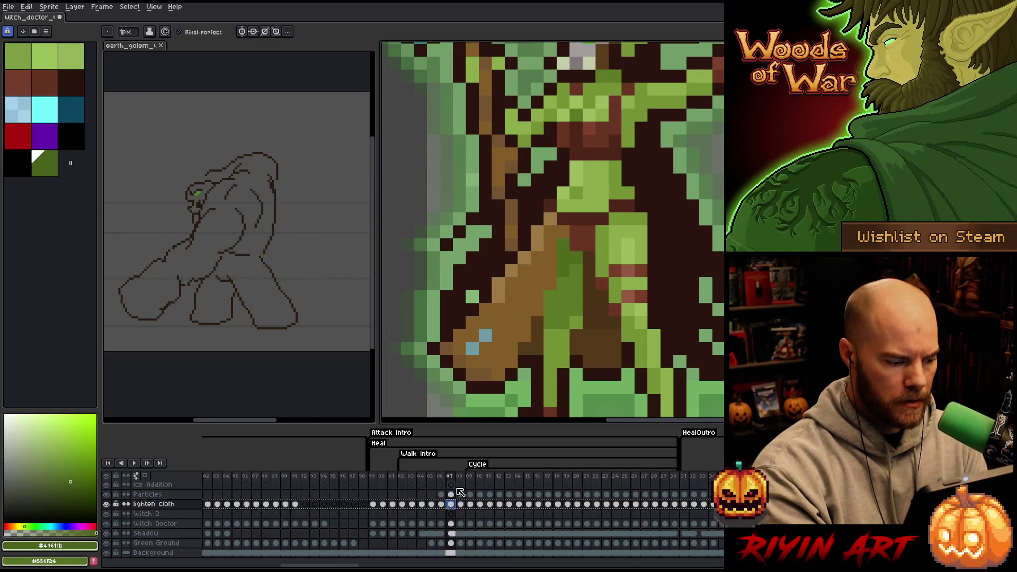
# - Choose a slightly lighter green and step forward past frame 10, flipping frames to compare poses
pyautogui.keyDown('alt'); pyautogui.click(573, 243); pyautogui.keyUp('alt')
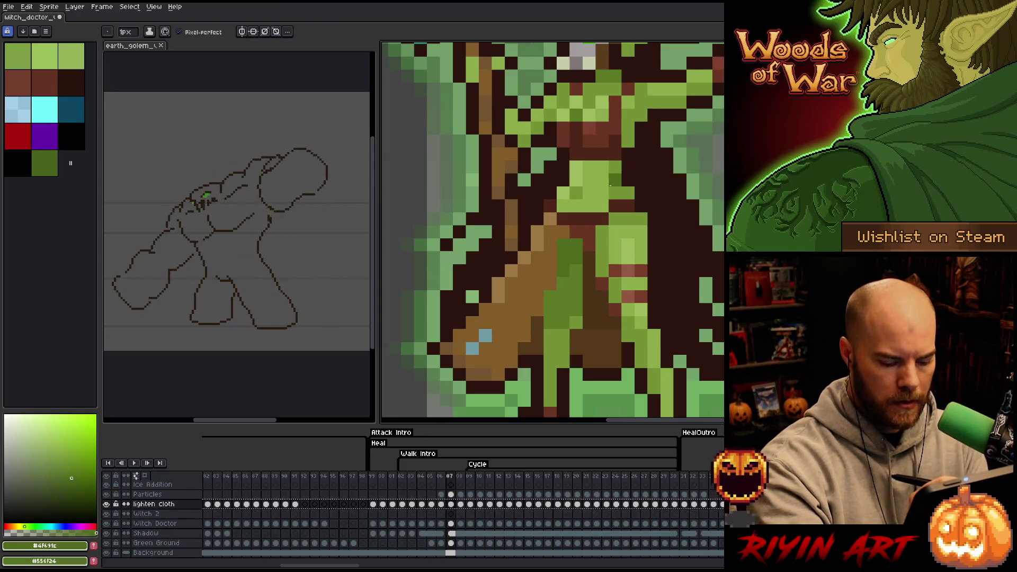
pyautogui.press('.')
pyautogui.press('.')
pyautogui.press('.')
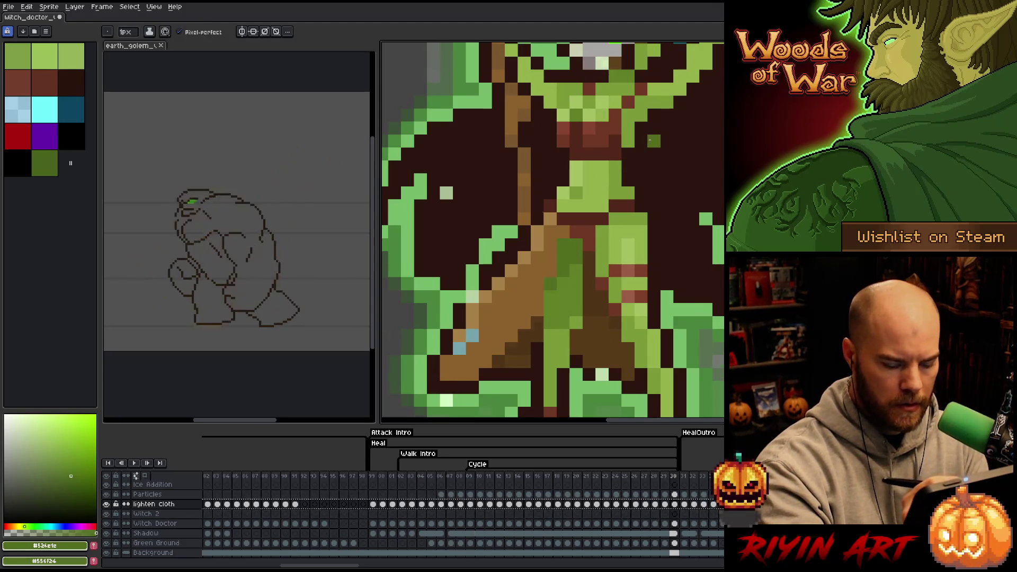
pyautogui.press('.')
pyautogui.press(',')
pyautogui.press('.')
pyautogui.press('.')
pyautogui.press(',')
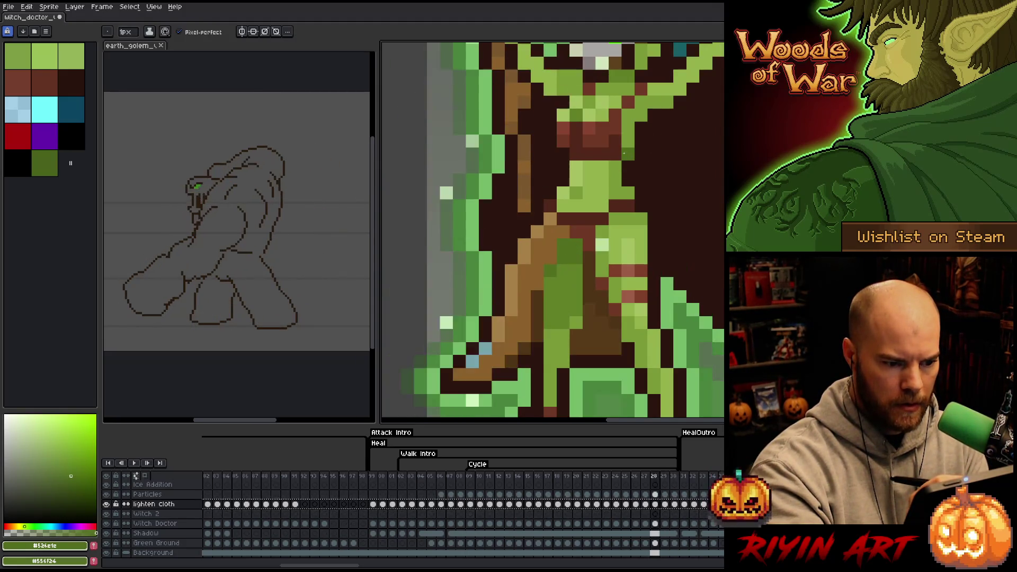
pyautogui.press(',')
pyautogui.press('.')
pyautogui.press('.')
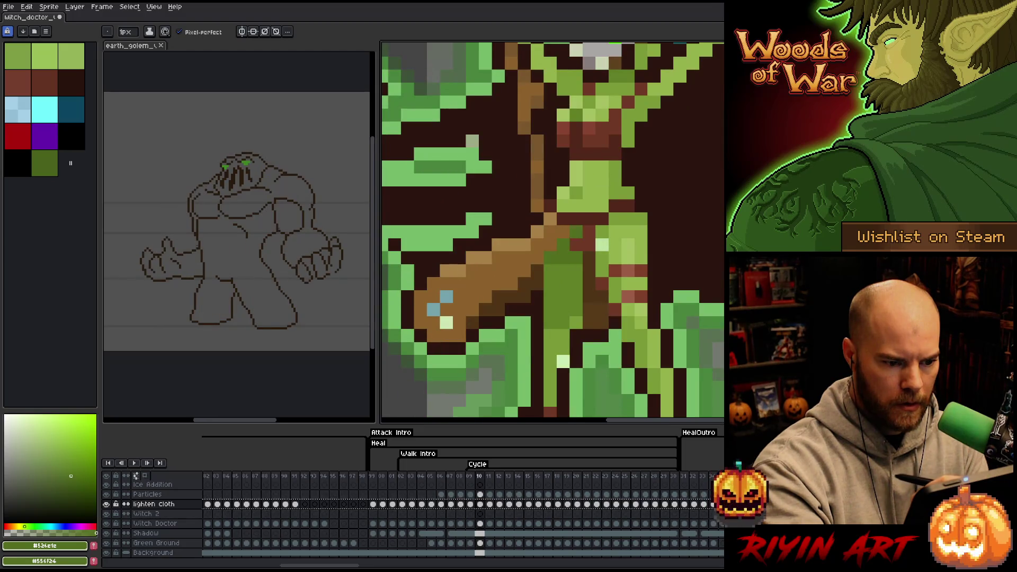
pyautogui.press('.')
pyautogui.press('.')
pyautogui.press('.')
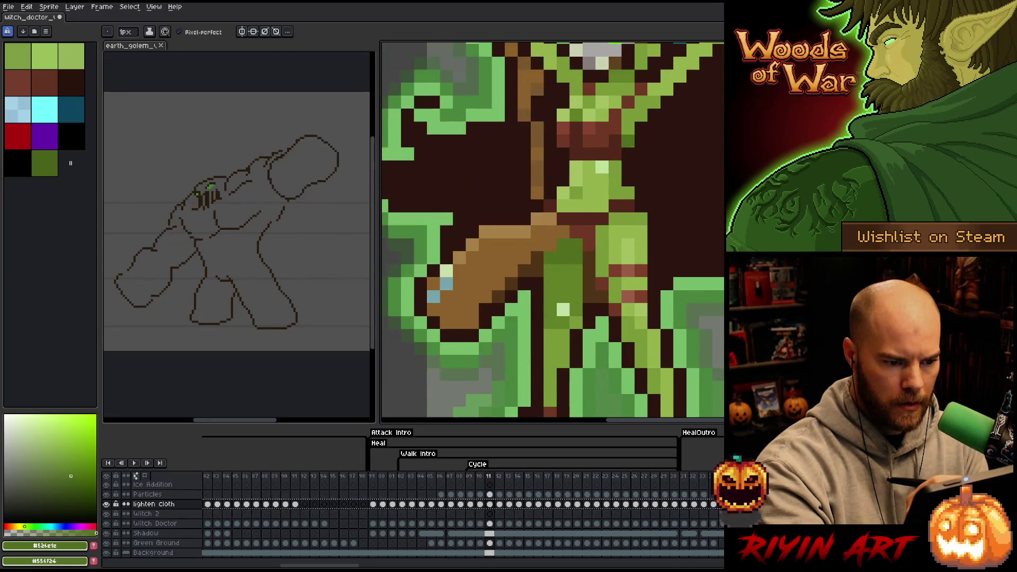
pyautogui.press('.')
pyautogui.press('.')
pyautogui.press('.')
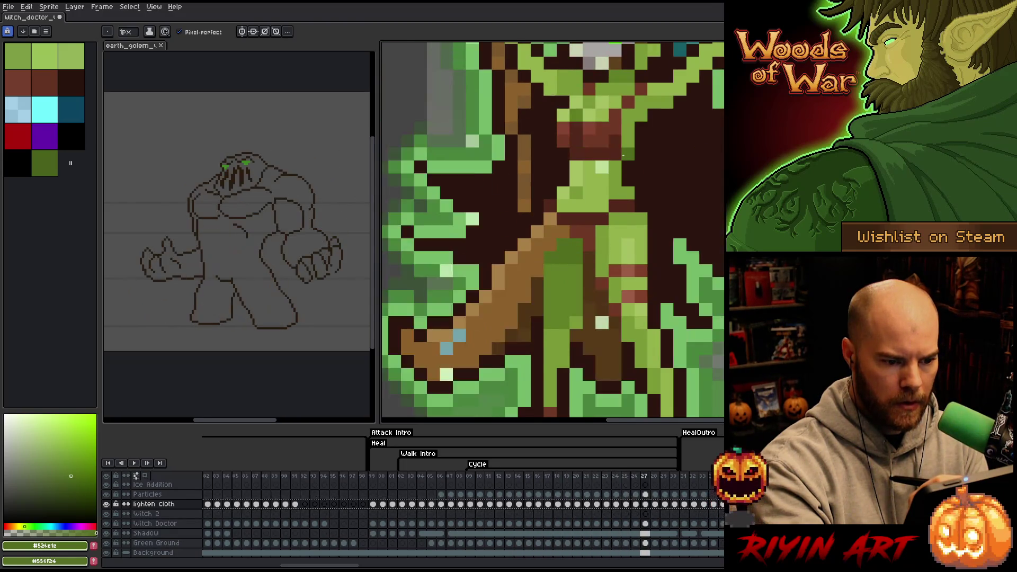
# - Play the animation, zoom and pan to centre the witch doctor, then stop and fit the sprite
pyautogui.press('Return')
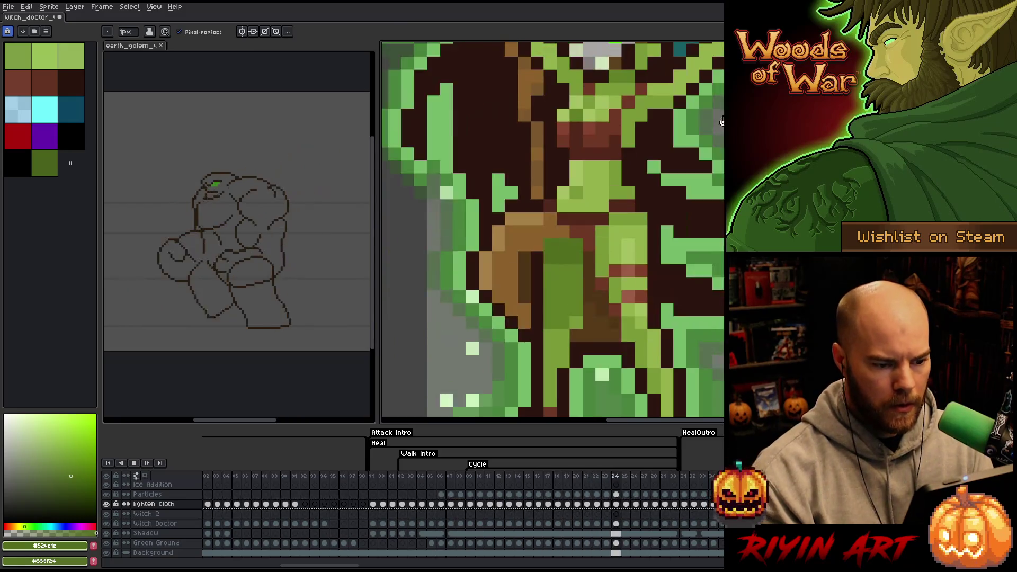
pyautogui.scroll(-3, 621, 156)
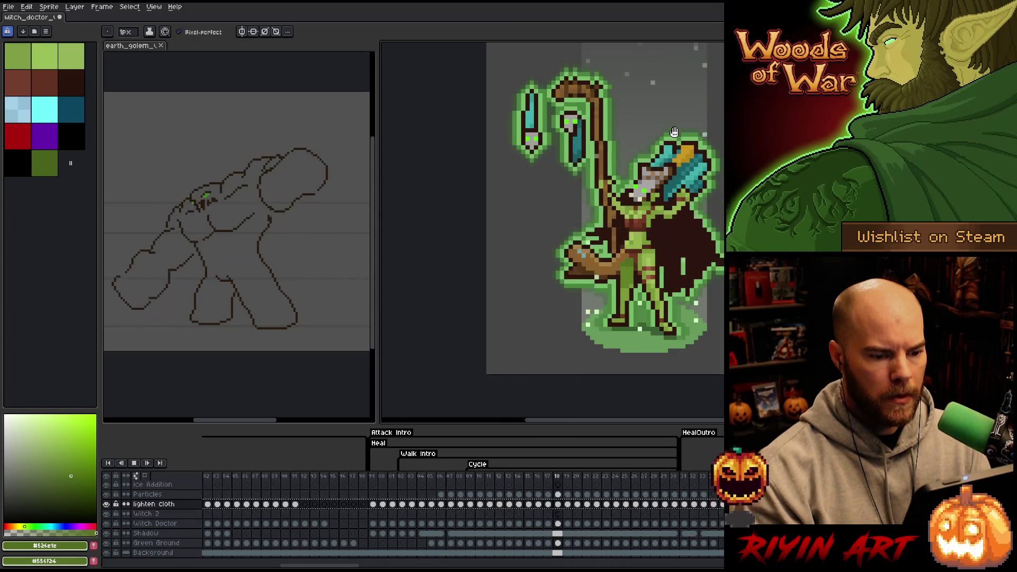
pyautogui.scroll(2, 674, 132)
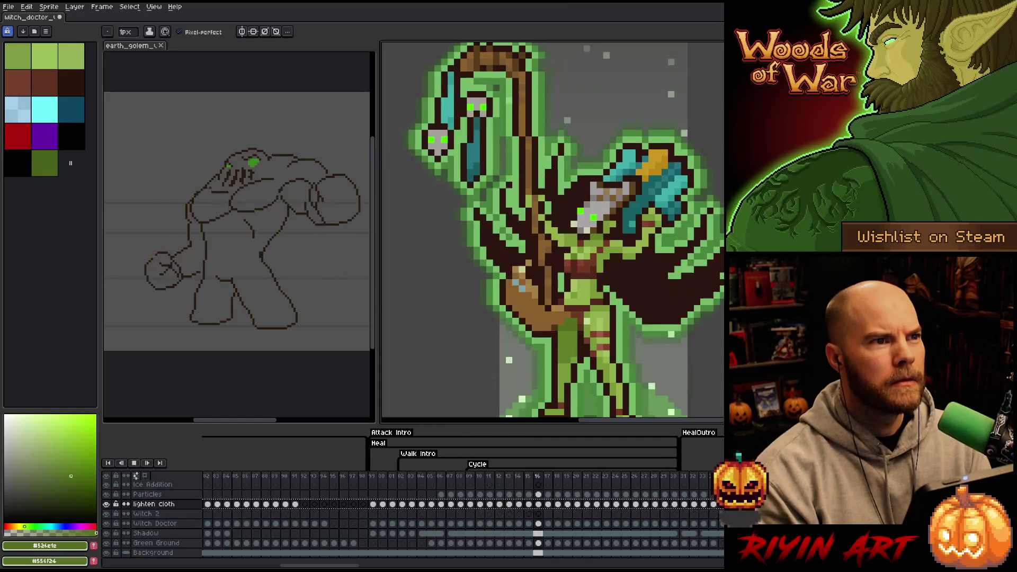
pyautogui.scroll(-2, 684, 138)
pyautogui.moveTo(732, 265); pyautogui.dragTo(661, 265)
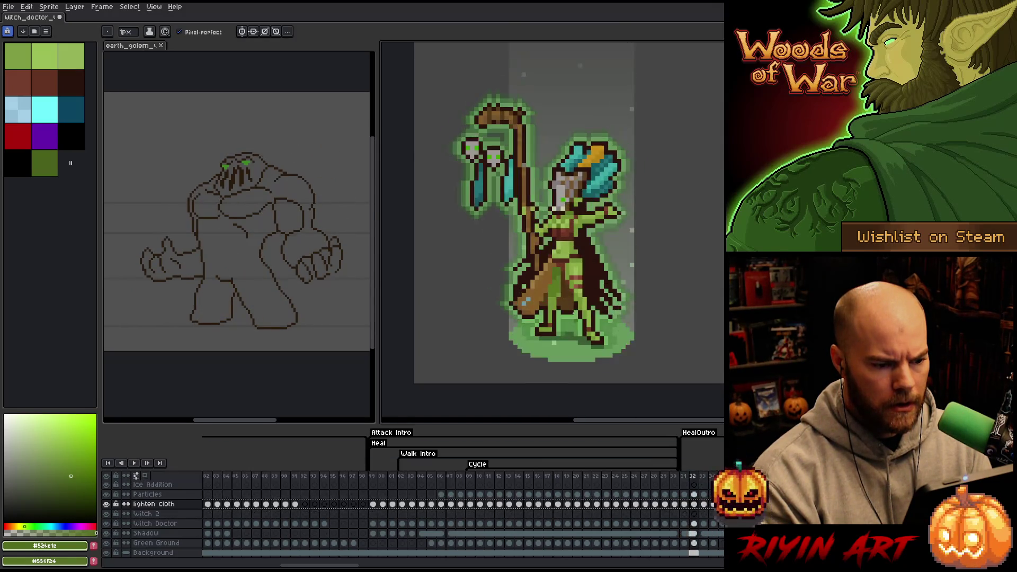
pyautogui.press('Return')
pyautogui.press('-')
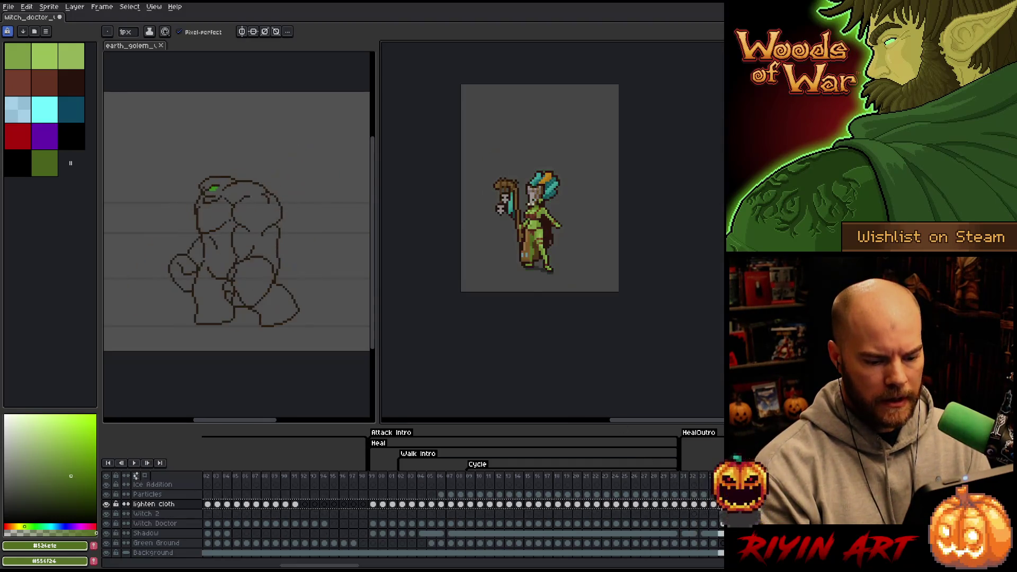
# - Paste the lighten cloth cel from frame 36 into the following frames and play frames 37–79
pyautogui.press('Home')
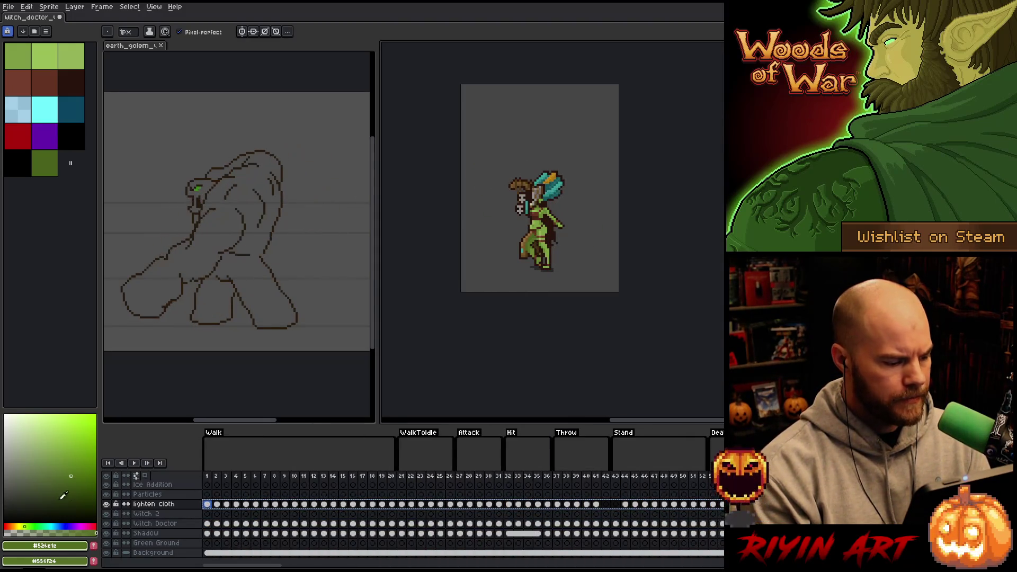
pyautogui.moveTo(278, 566); pyautogui.dragTo(402, 566)
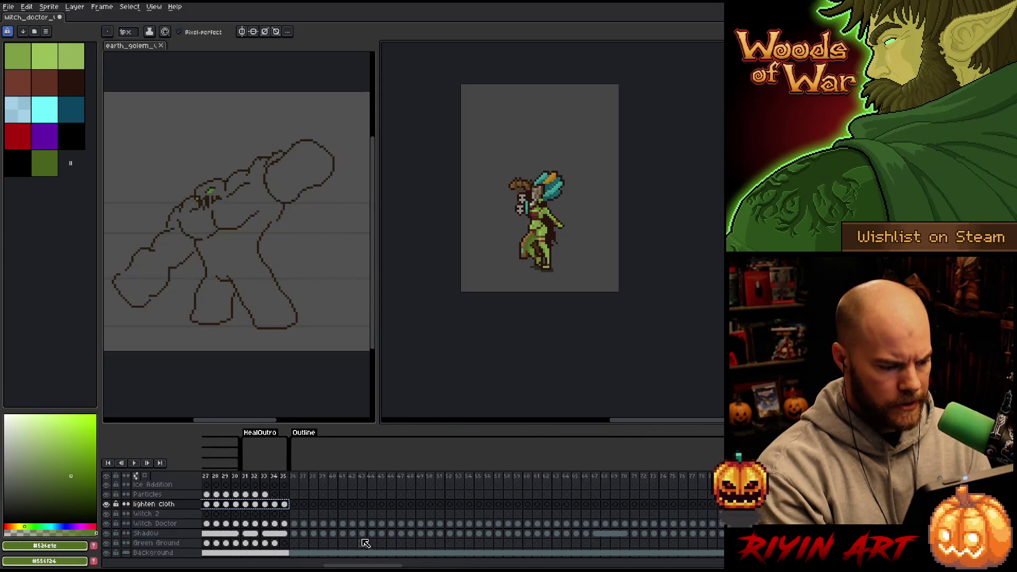
pyautogui.click(296, 505)
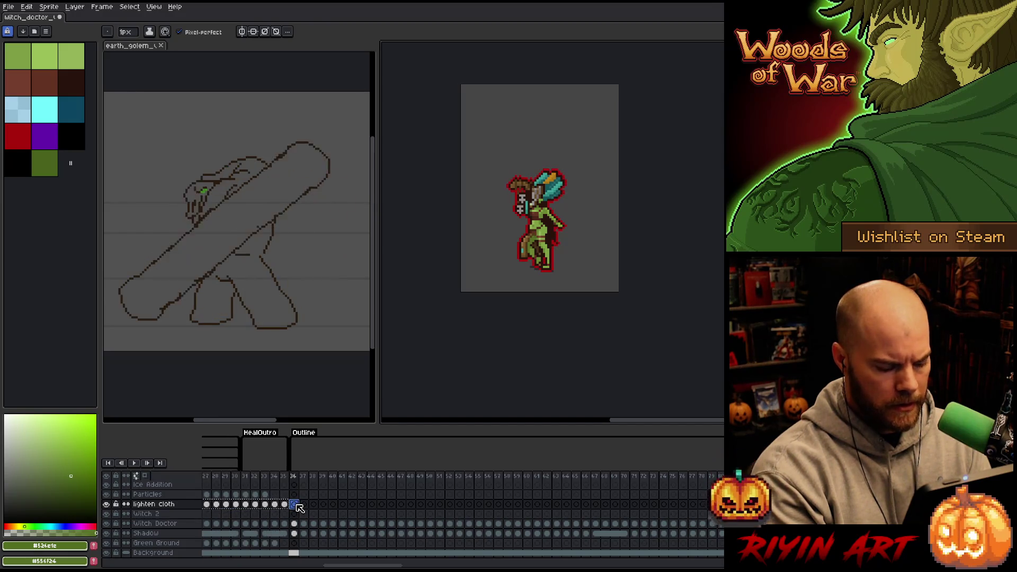
pyautogui.hotkey('ctrl', 'v')
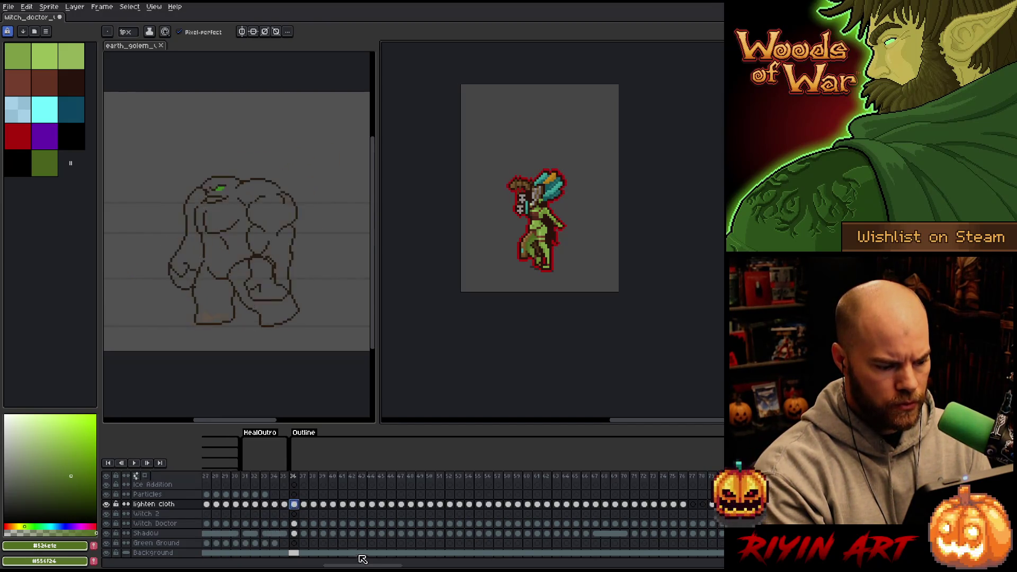
pyautogui.moveTo(311, 481); pyautogui.dragTo(720, 480)
pyautogui.press('Return')
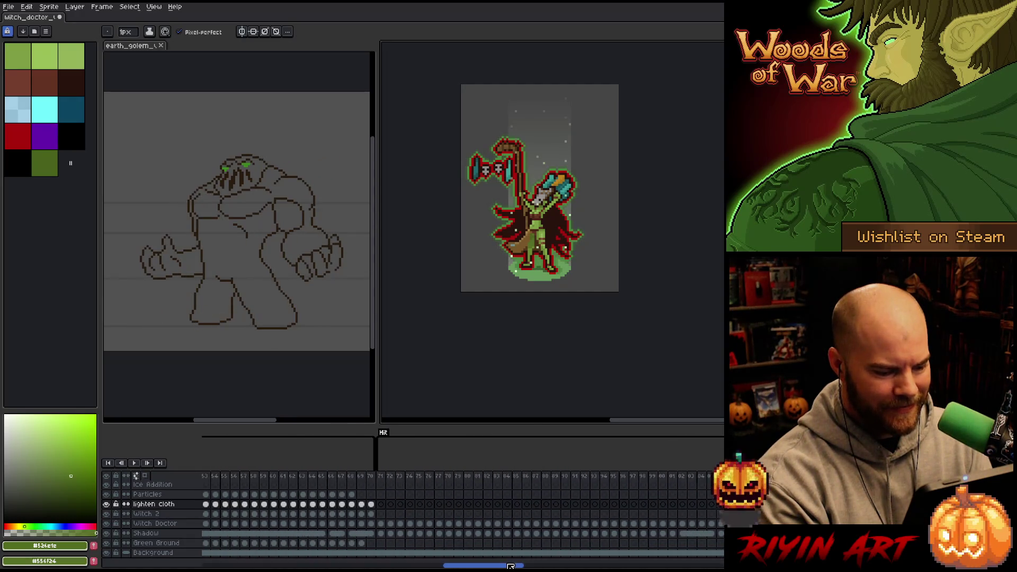
# - Fill lighten cloth cels from frame 72 onward and select frames 71–86 and beyond
pyautogui.moveTo(274, 481); pyautogui.dragTo(460, 483)
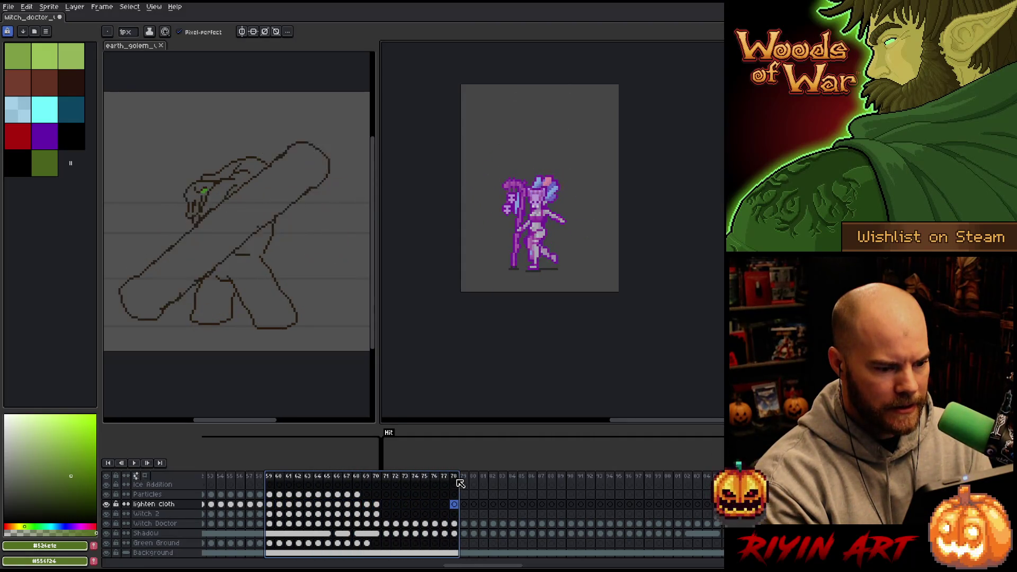
pyautogui.click(391, 514)
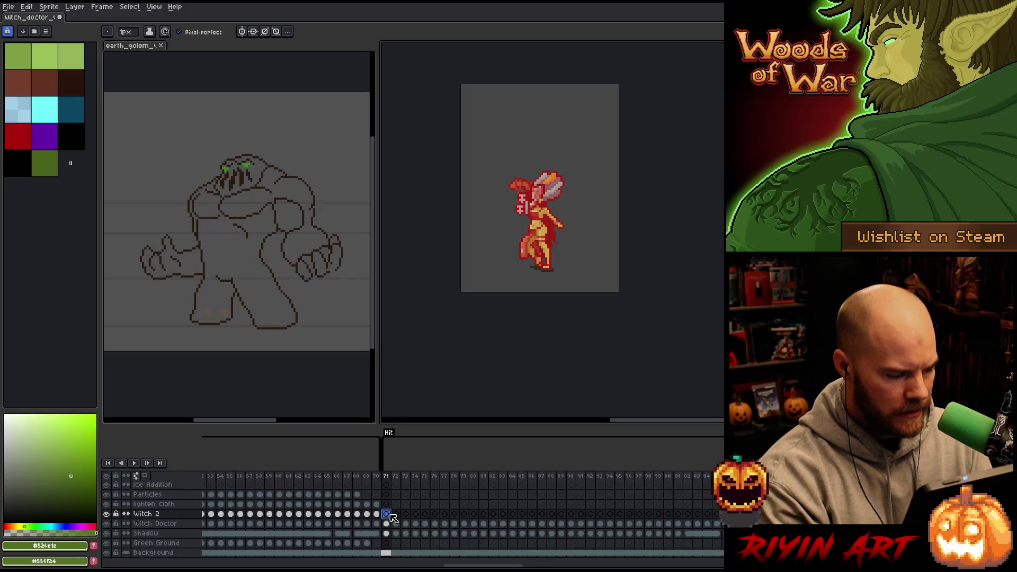
pyautogui.click(391, 506)
pyautogui.hotkey('ctrl', 'z')
pyautogui.moveTo(389, 480); pyautogui.dragTo(539, 474)
pyautogui.moveTo(612, 471); pyautogui.dragTo(721, 471)
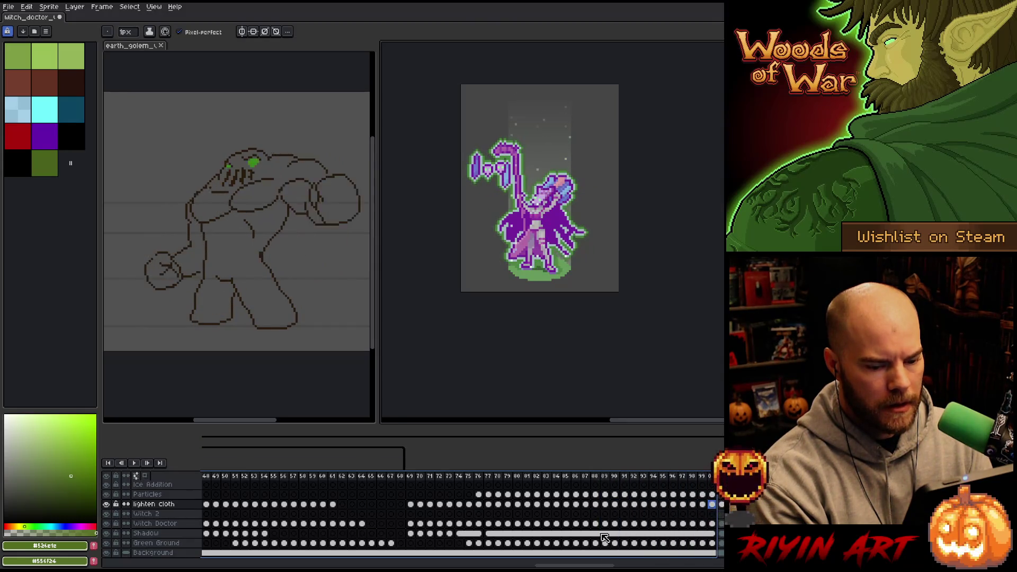
# - Check the lighten cloth cel at frame 06 and play frames 06 through 40 to review
pyautogui.moveTo(552, 565); pyautogui.dragTo(590, 567)
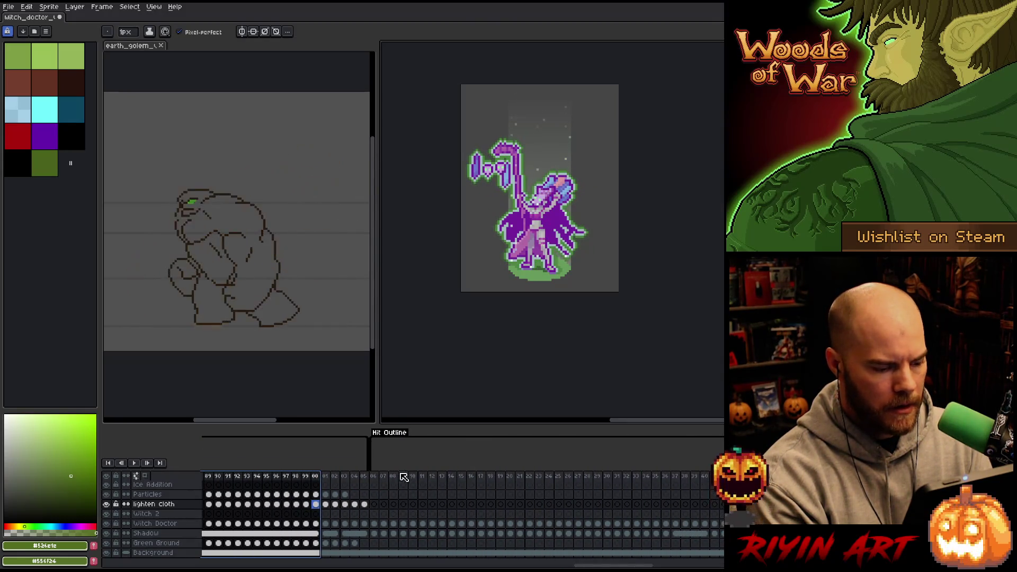
pyautogui.moveTo(373, 476); pyautogui.dragTo(434, 482)
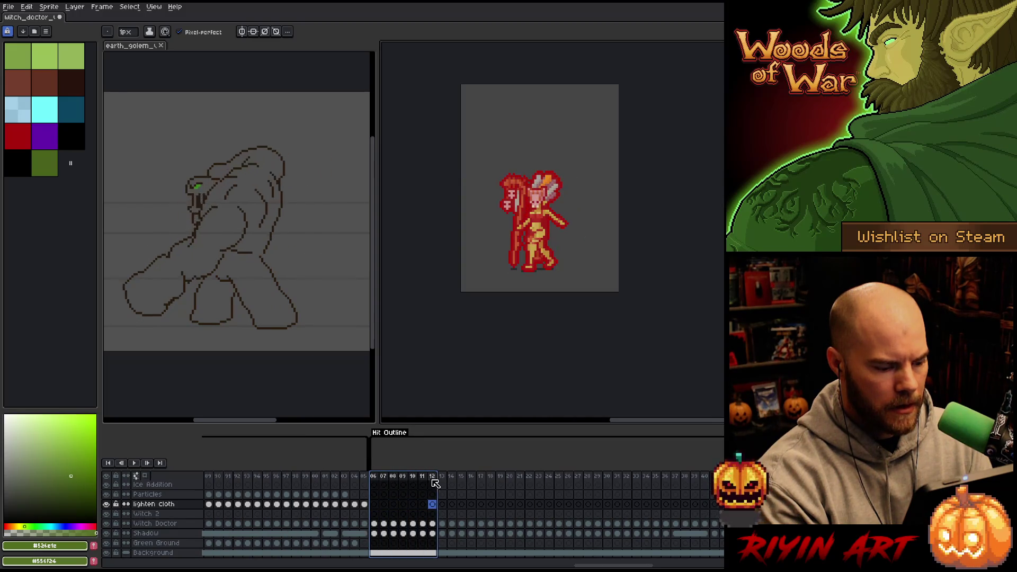
pyautogui.click(374, 504)
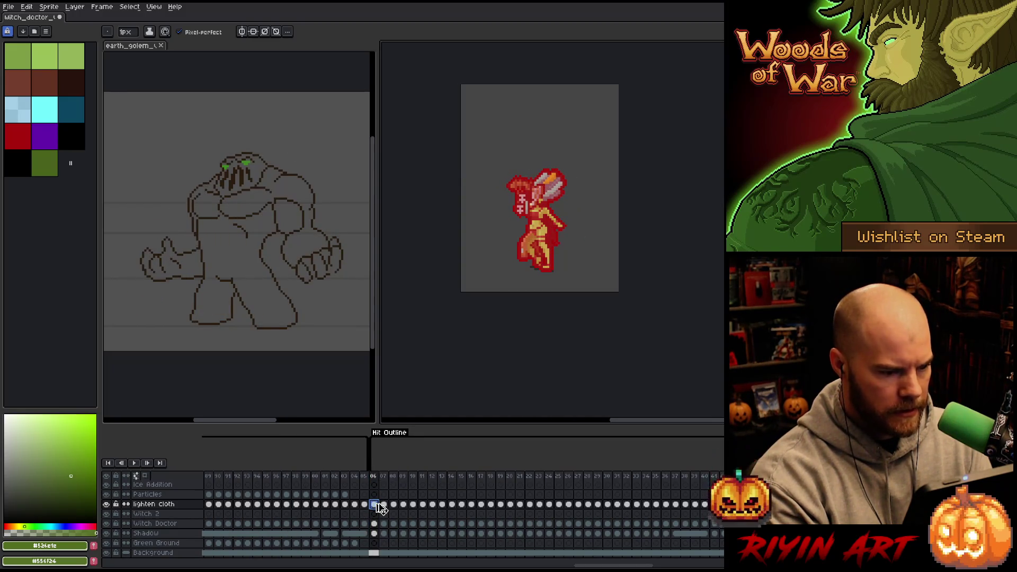
pyautogui.moveTo(379, 480); pyautogui.dragTo(710, 480)
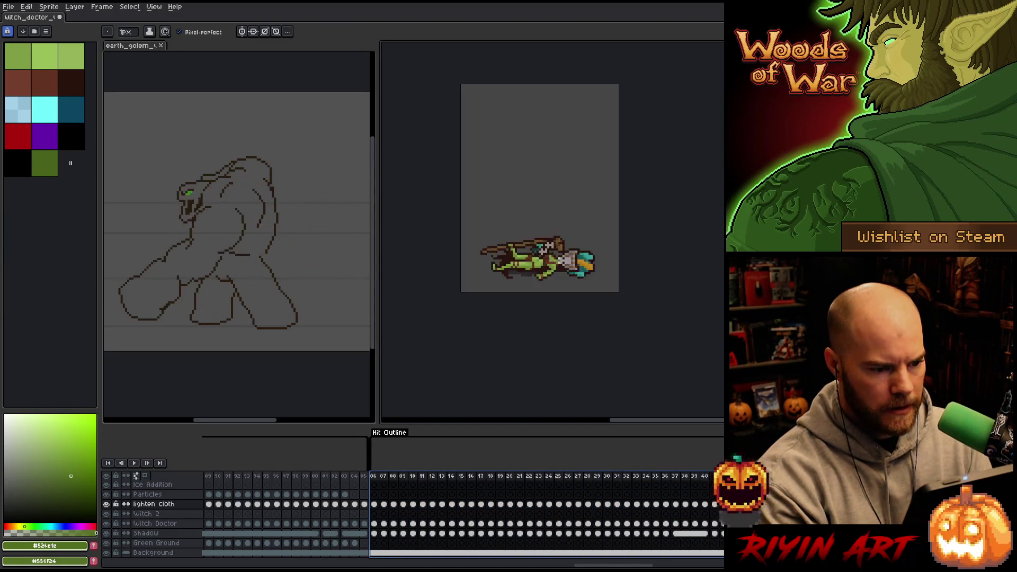
pyautogui.press('Return')
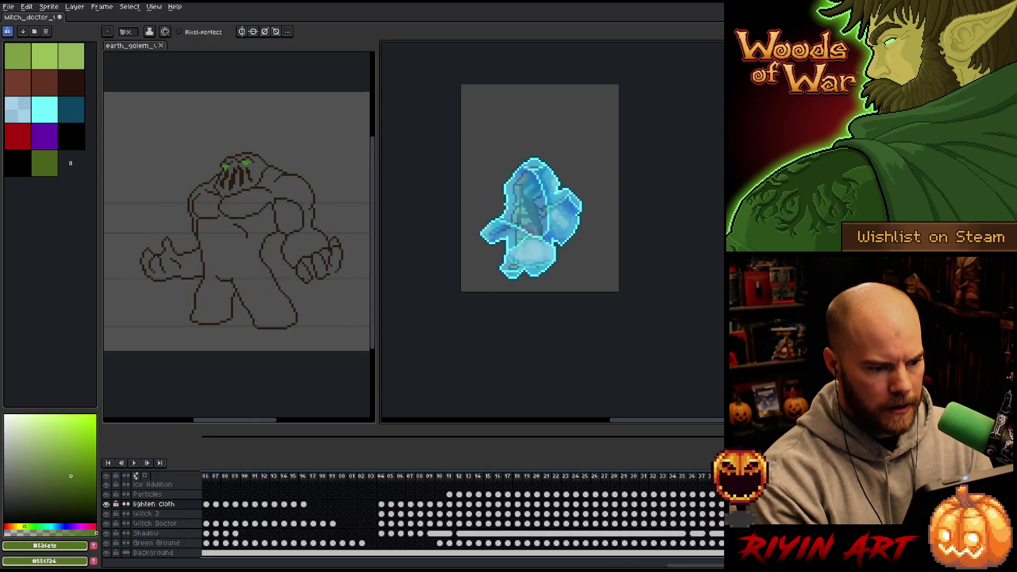
# - Fill lighten cloth cels from frame 76 through the Freeze Outline frames, then scroll back to frame 1
pyautogui.click(644, 505)
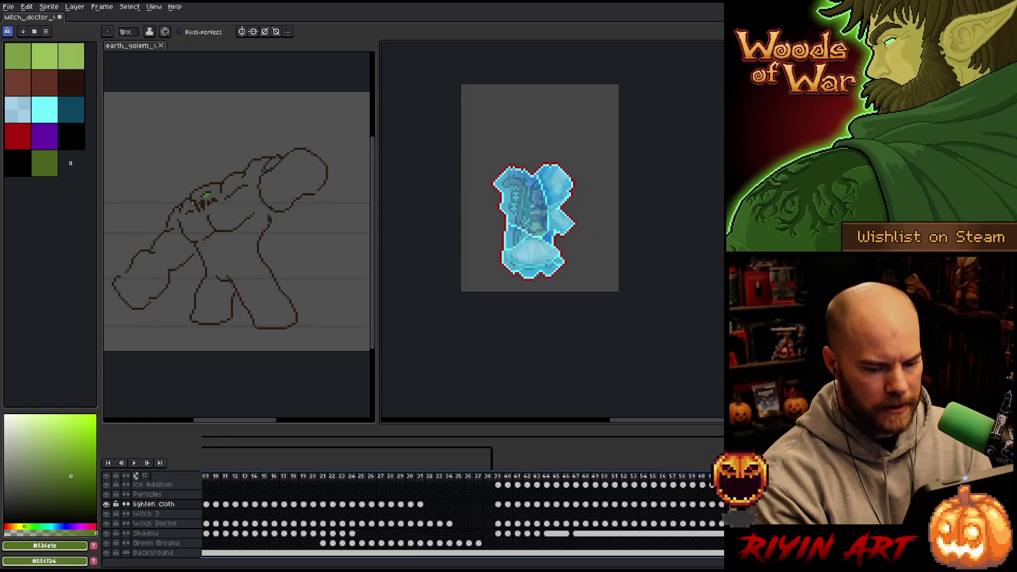
pyautogui.moveTo(648, 479); pyautogui.dragTo(541, 489)
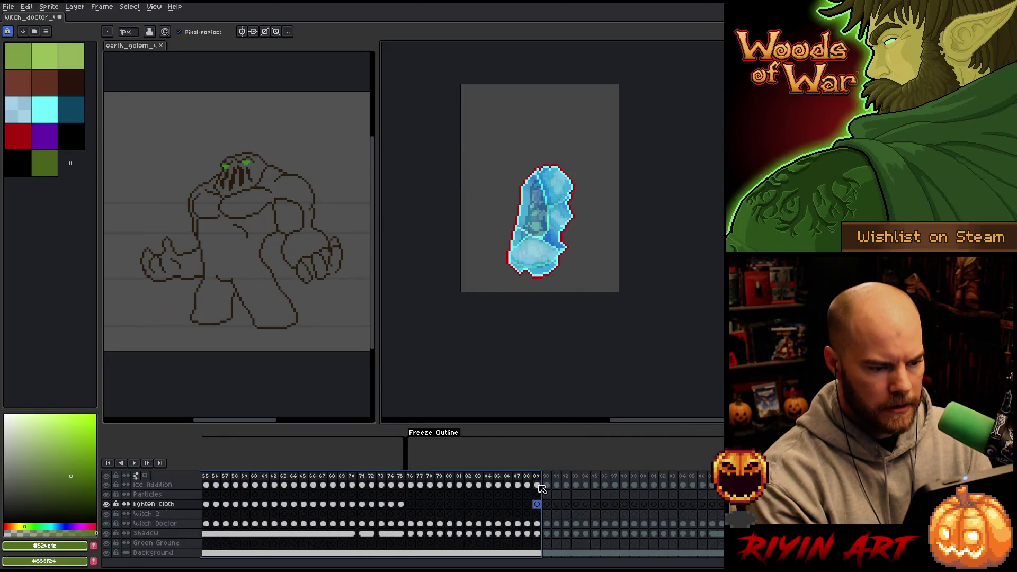
pyautogui.click(411, 505)
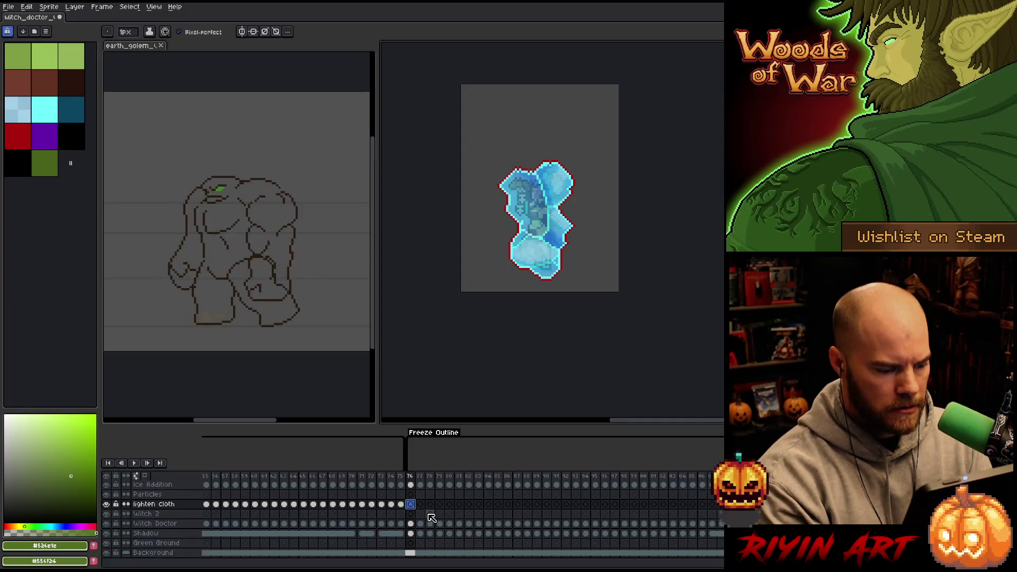
pyautogui.hotkey('ctrl', 'v')
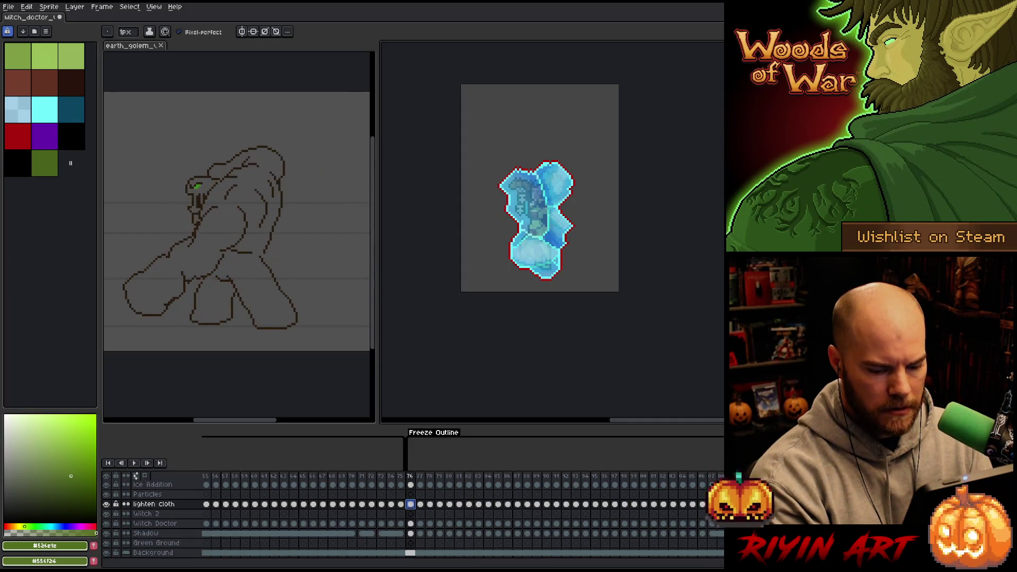
pyautogui.hscroll(5, 717, 555)
pyautogui.hscroll(-15, 716, 555)
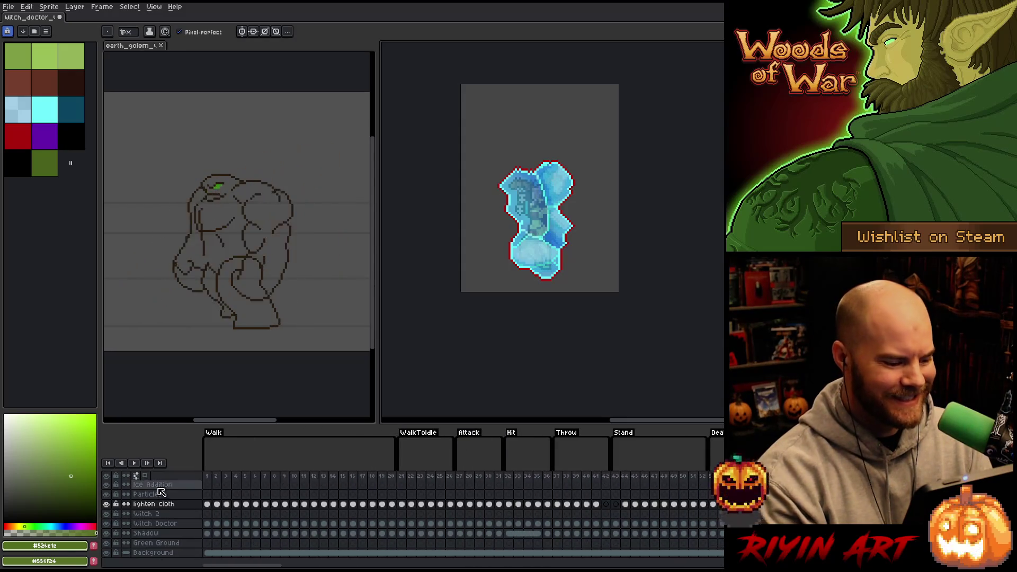
# - Play the witch doctor animation starting from frame 4
pyautogui.click(237, 477)
pyautogui.press('Return')
pyautogui.scroll(2, 470, 233)
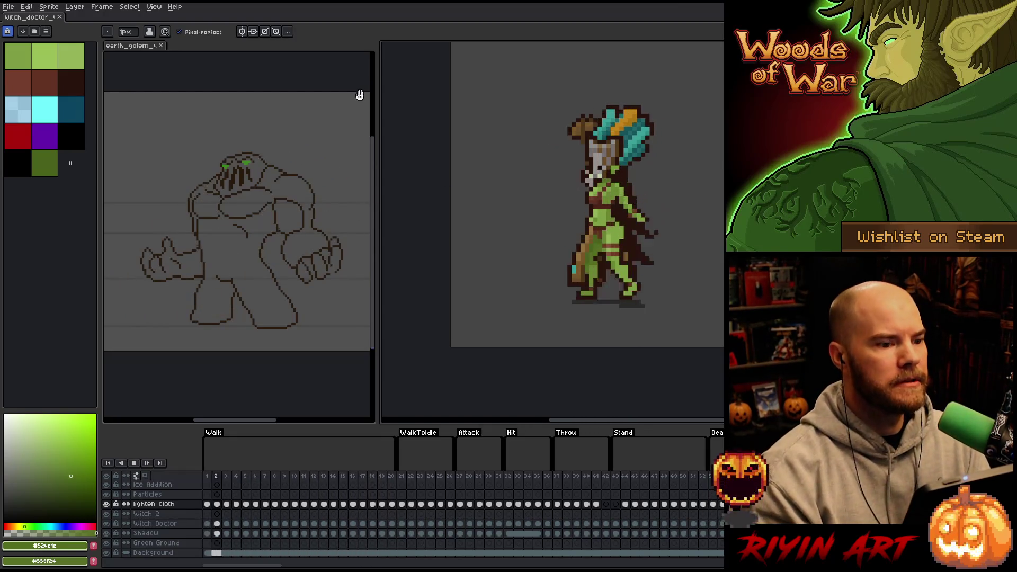
# - Open File > Export > Export Sprite Sheet to preview the witch_doctor.png sheet
pyautogui.click(7, 8)
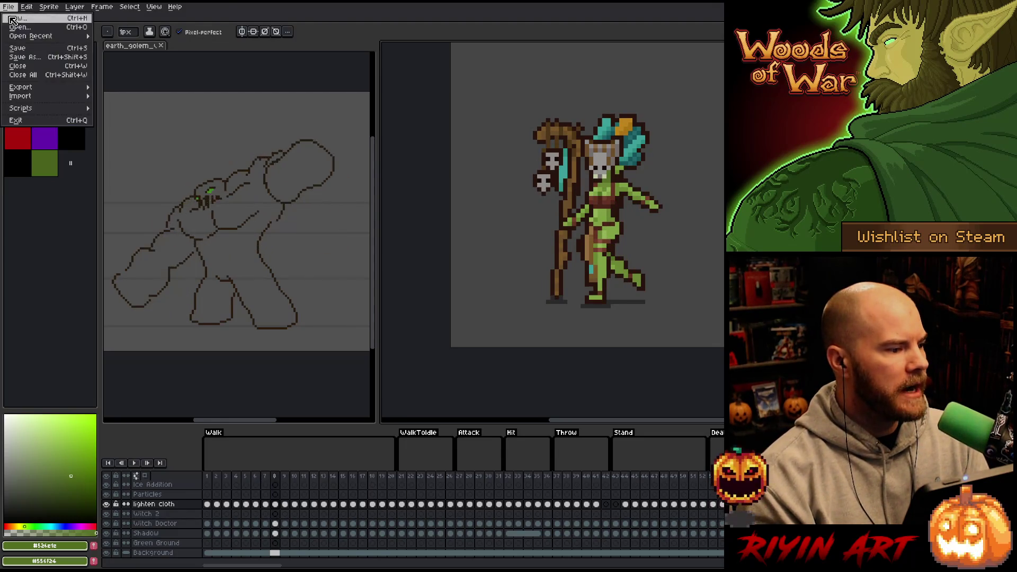
pyautogui.moveTo(53, 87)
pyautogui.click(120, 95)
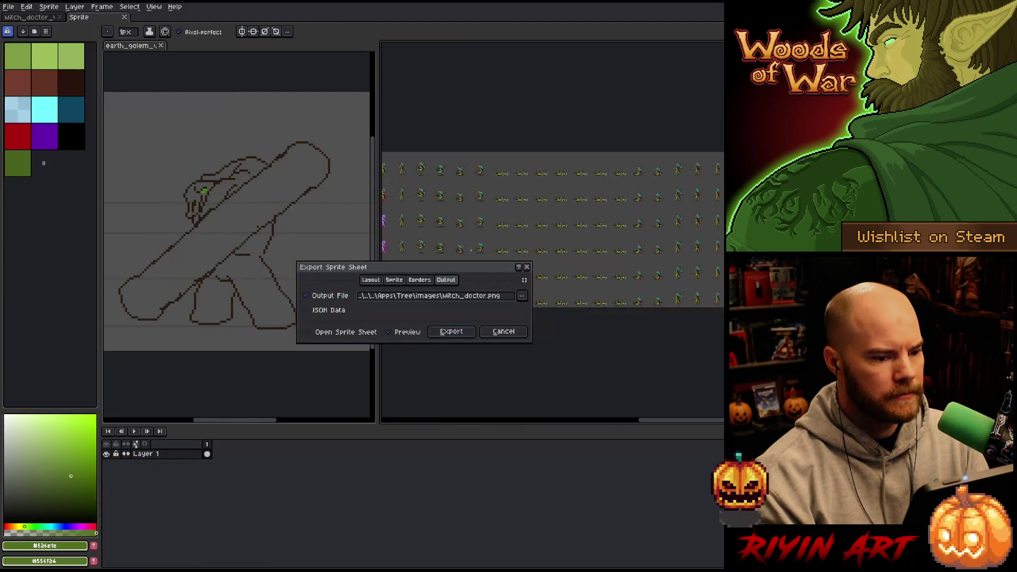
# - Cancel the export, hide the Background layer, and reopen the Export Sprite Sheet settings
pyautogui.click(503, 332)
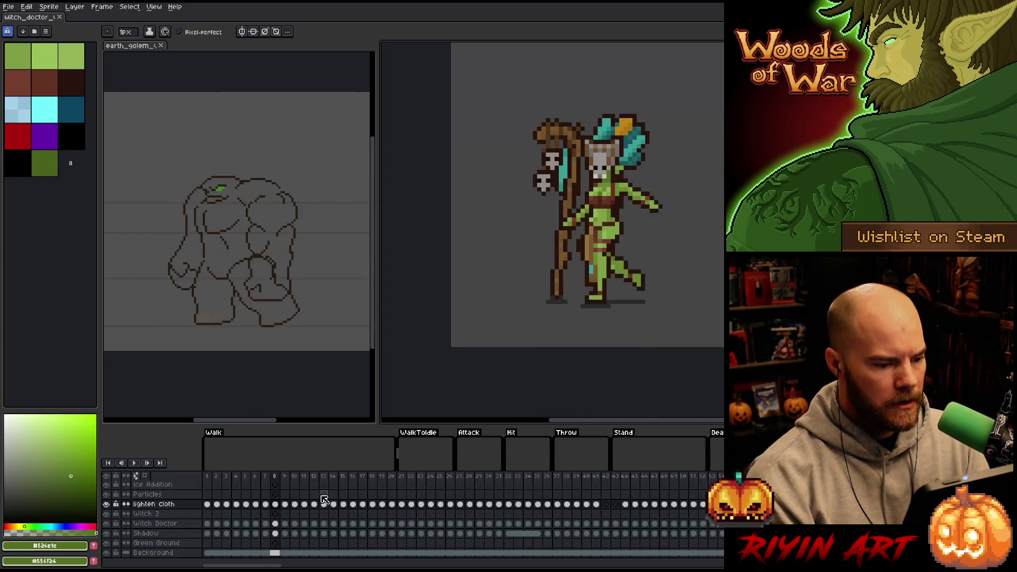
pyautogui.click(107, 553)
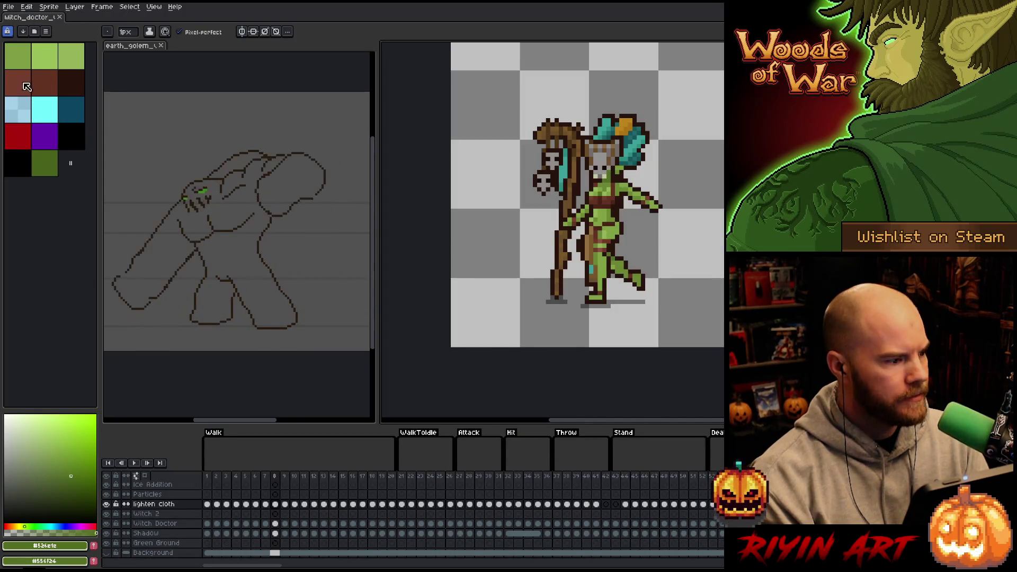
pyautogui.click(6, 7)
pyautogui.moveTo(32, 87)
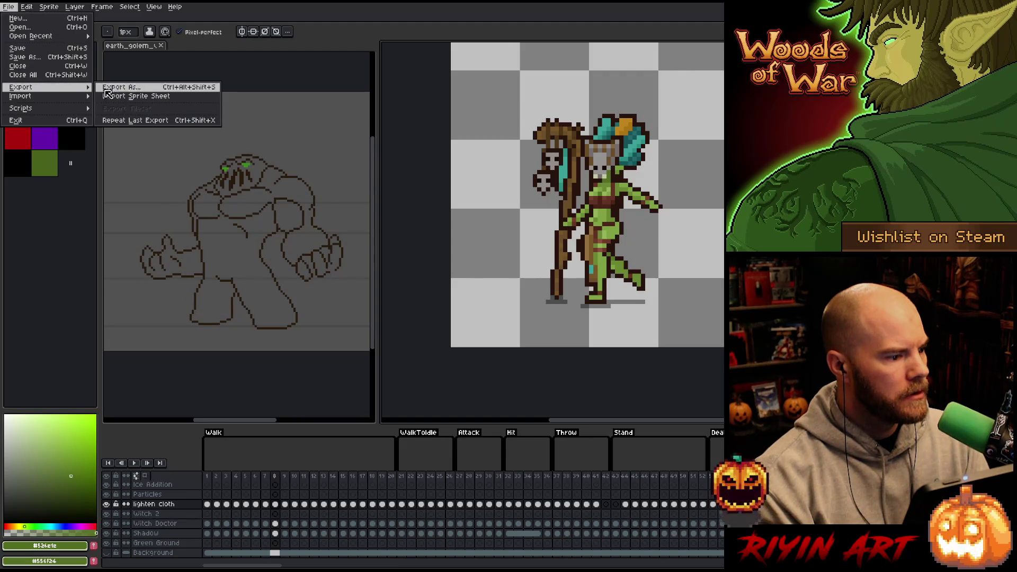
pyautogui.click(137, 96)
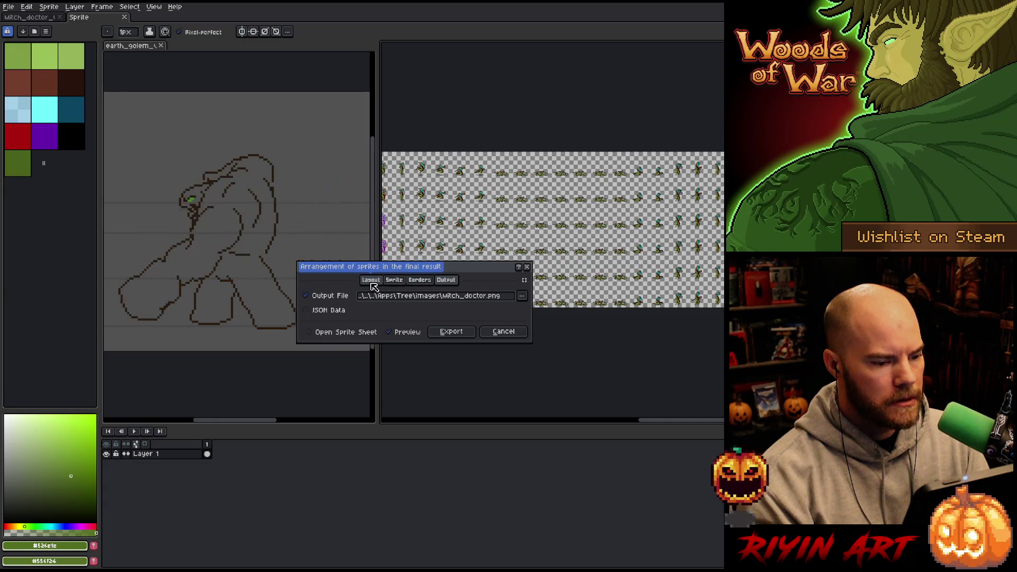
# - Review the By Rows, 135-column layout and witch_doctor.png output, then export
pyautogui.moveTo(472, 277); pyautogui.dragTo(525, 383)
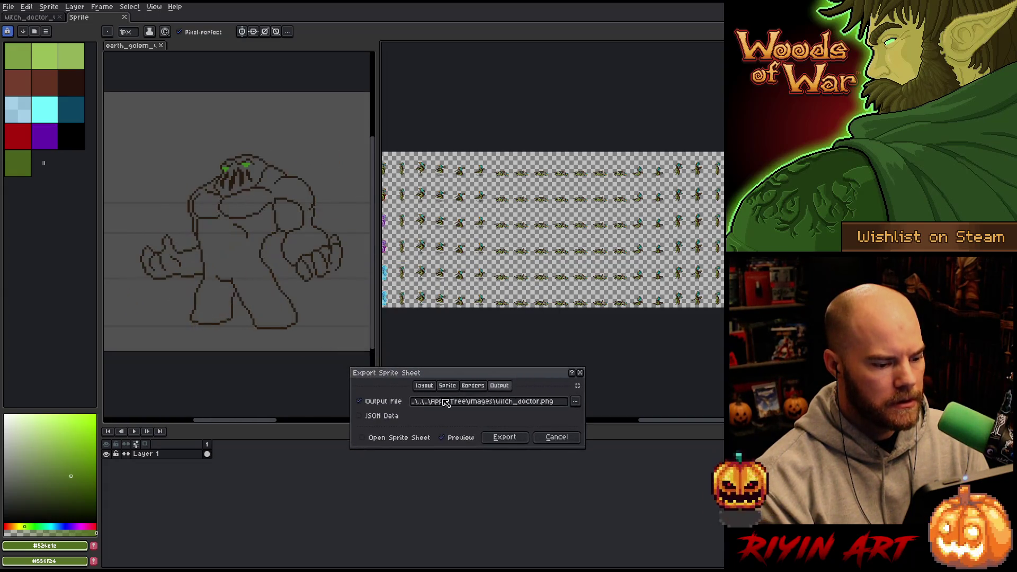
pyautogui.click(427, 387)
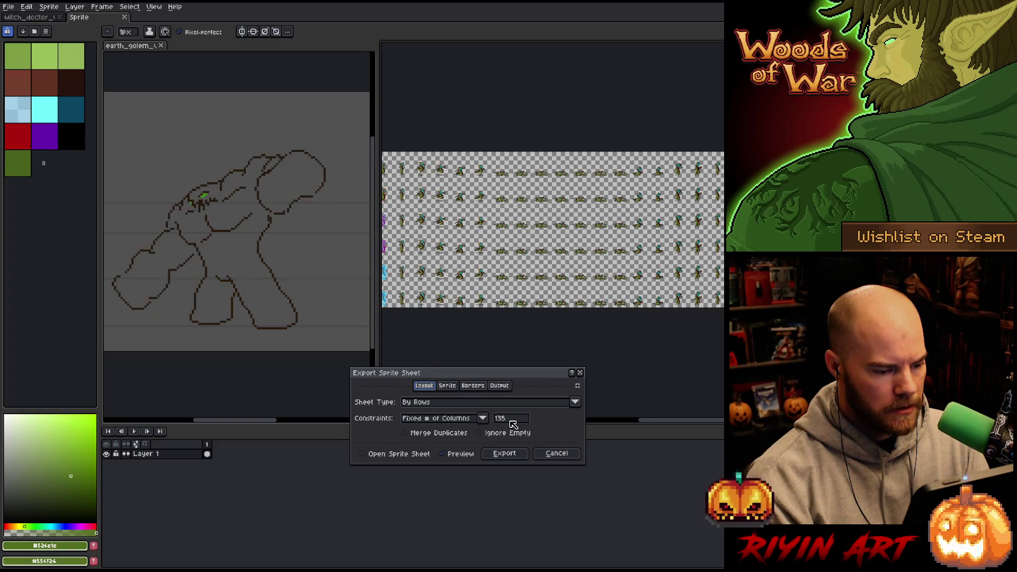
pyautogui.moveTo(673, 423); pyautogui.dragTo(427, 444)
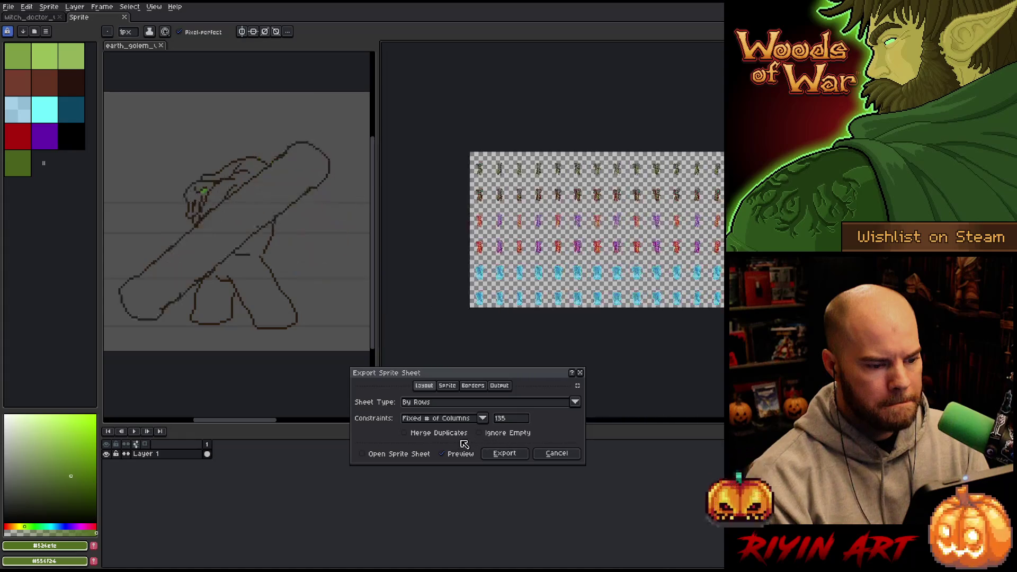
pyautogui.click(500, 387)
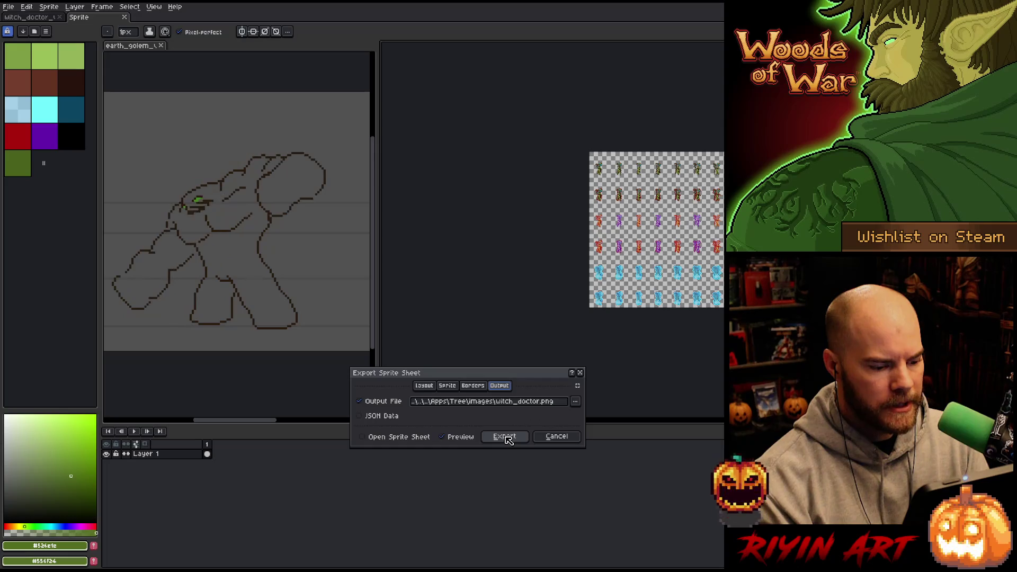
pyautogui.click(505, 437)
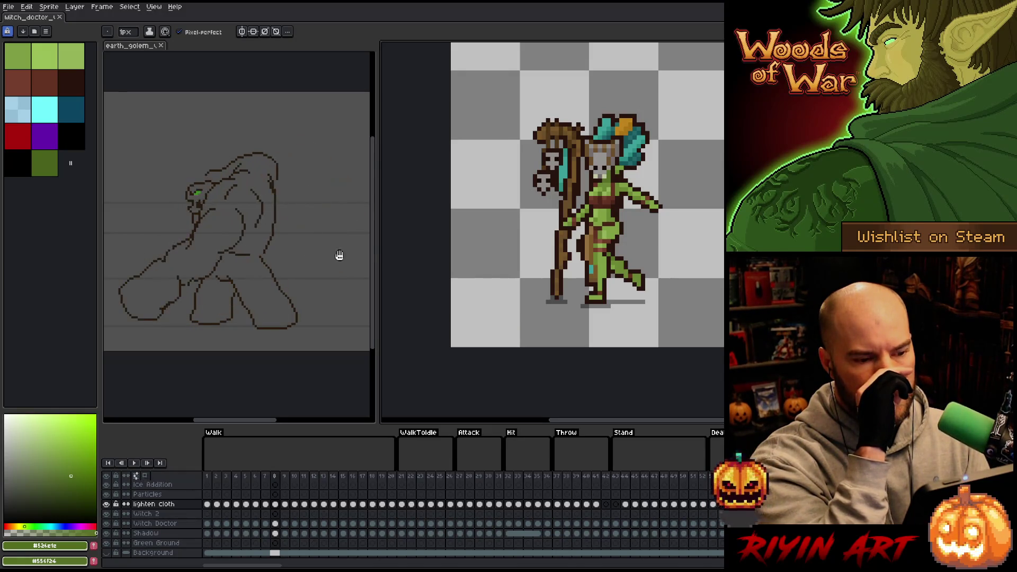
# - Export the sprite sheet to witch_doctor.png, confirm the overwrite, then switch to the Move tool
pyautogui.click(8, 6)
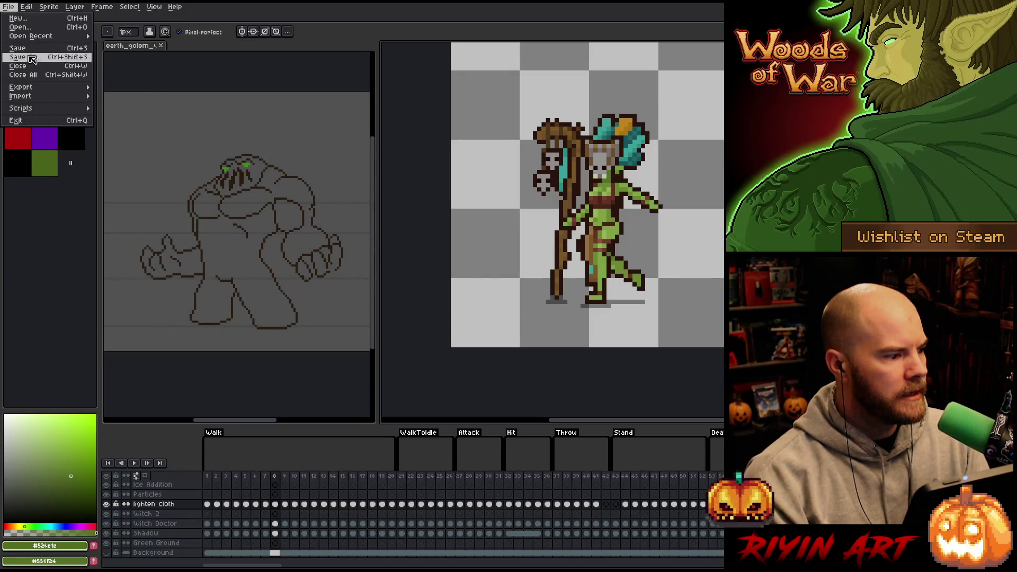
pyautogui.moveTo(21, 88)
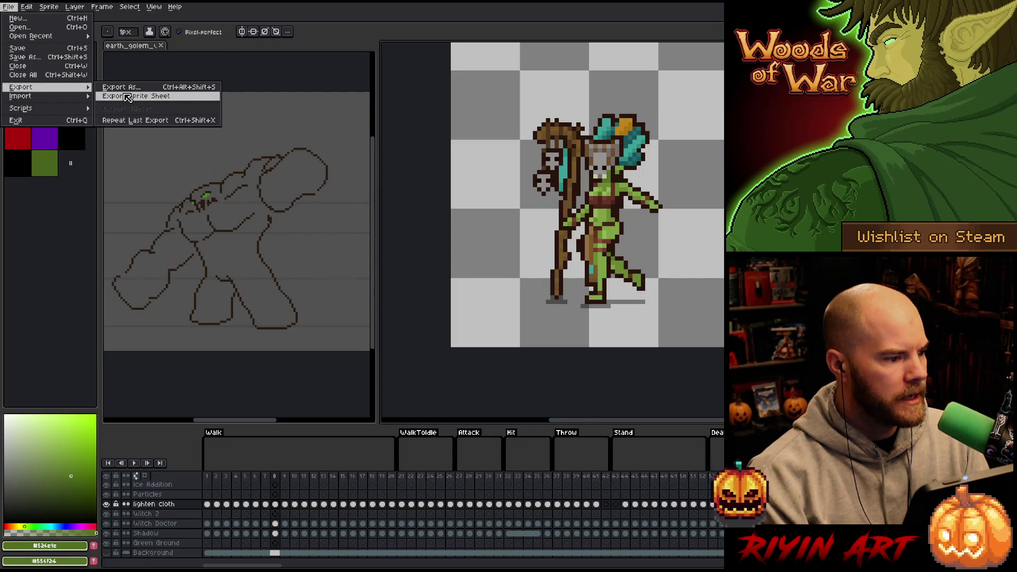
pyautogui.click(127, 98)
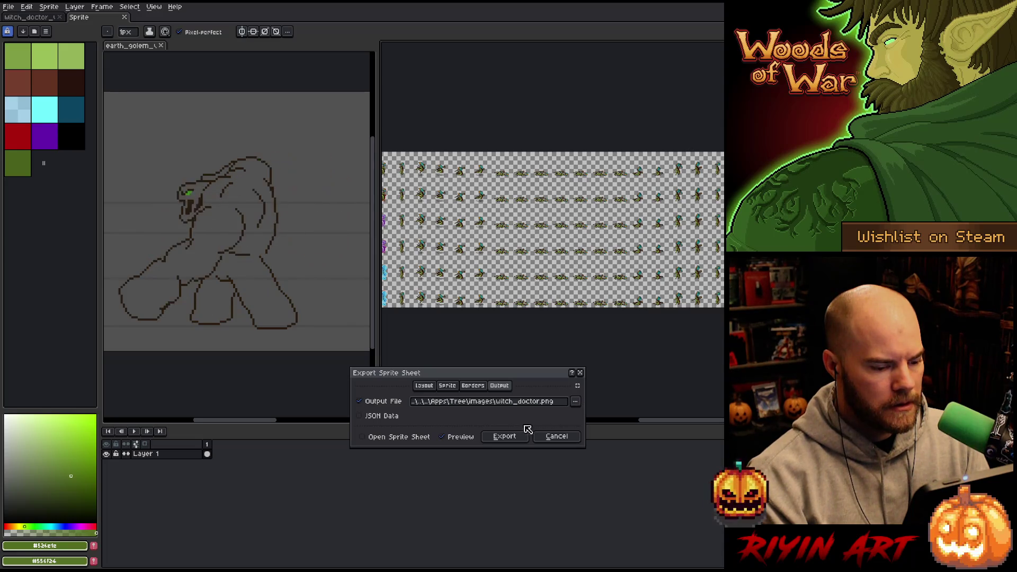
pyautogui.click(507, 440)
pyautogui.click(501, 316)
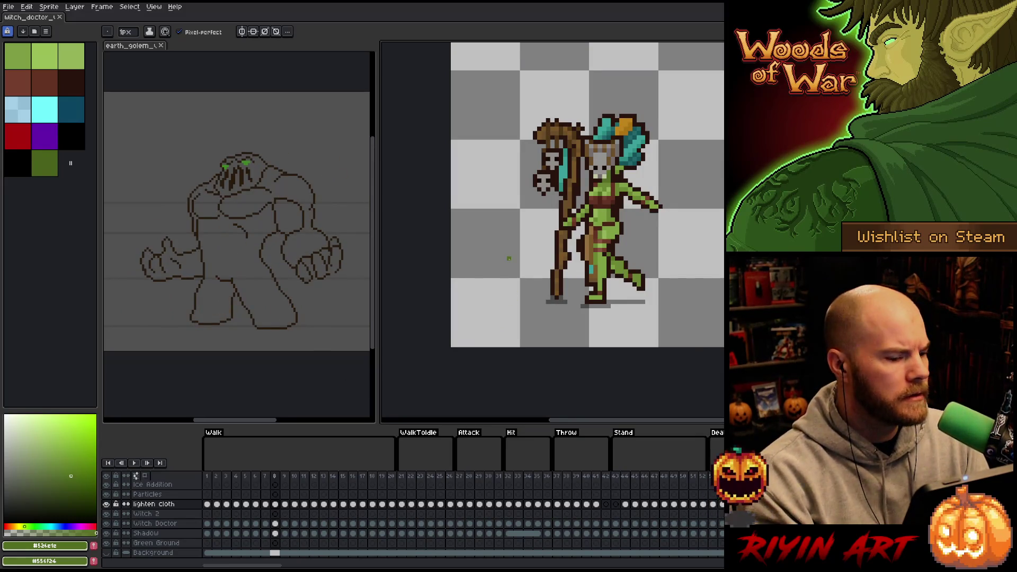
pyautogui.press('v')
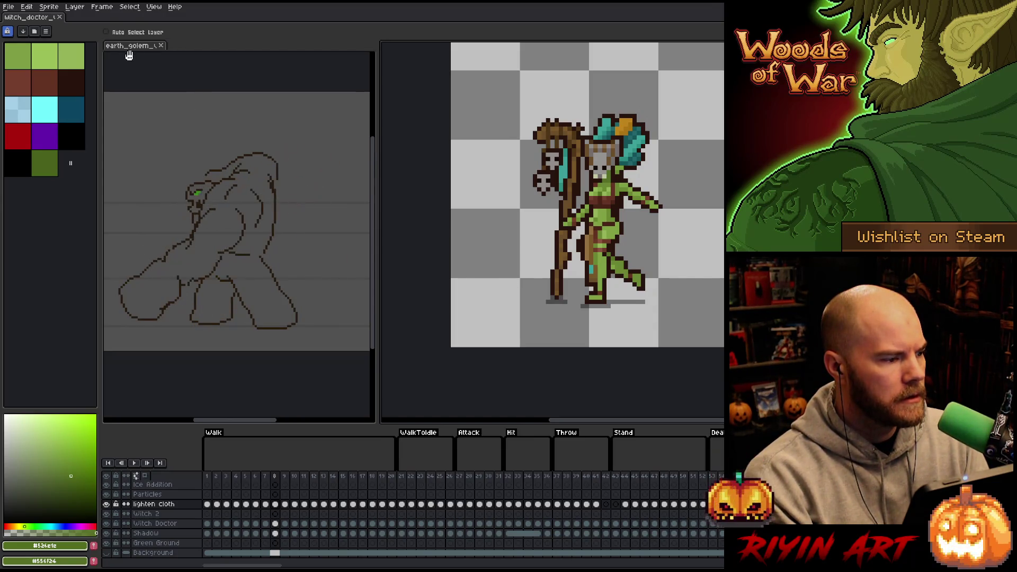
# - Show the Background layer again, then view the earth_golem walk frames and stop playback
pyautogui.click(107, 553)
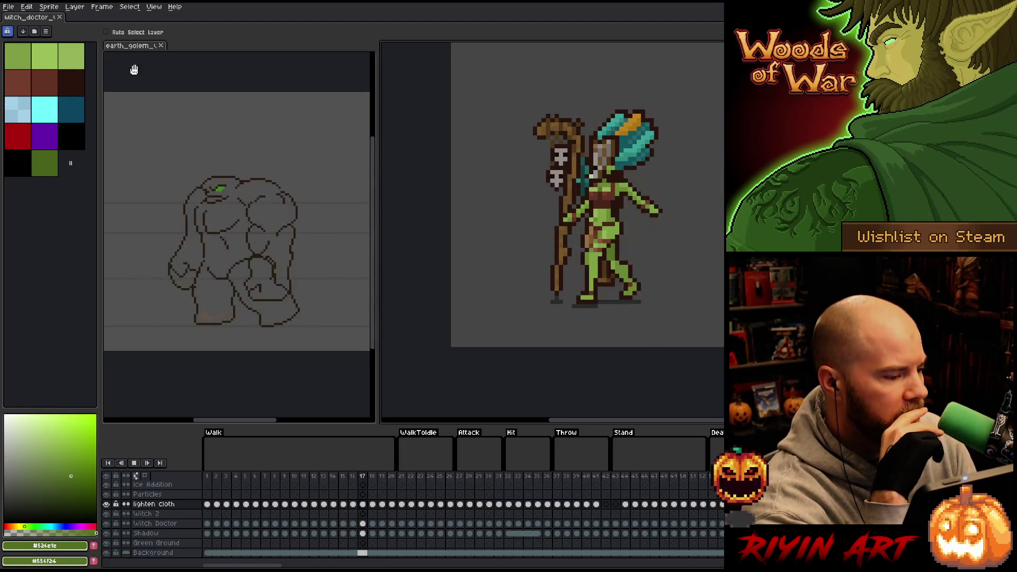
pyautogui.click(124, 46)
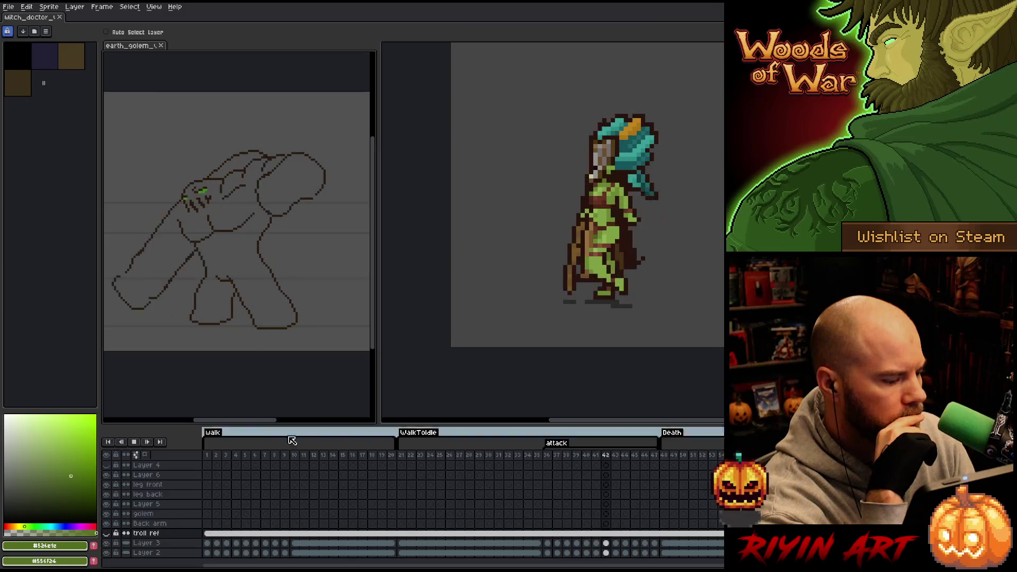
pyautogui.click(218, 455)
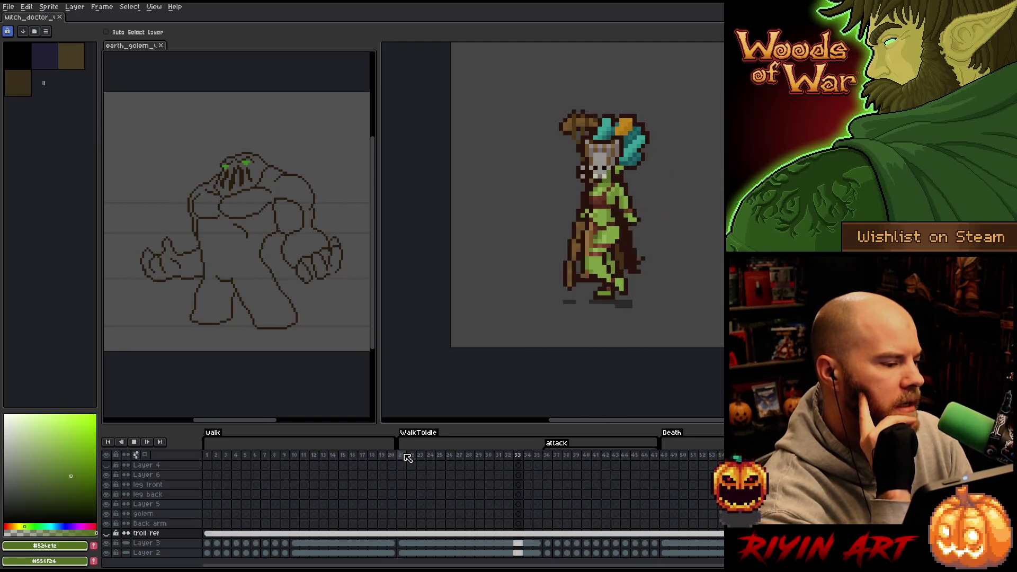
pyautogui.click(407, 458)
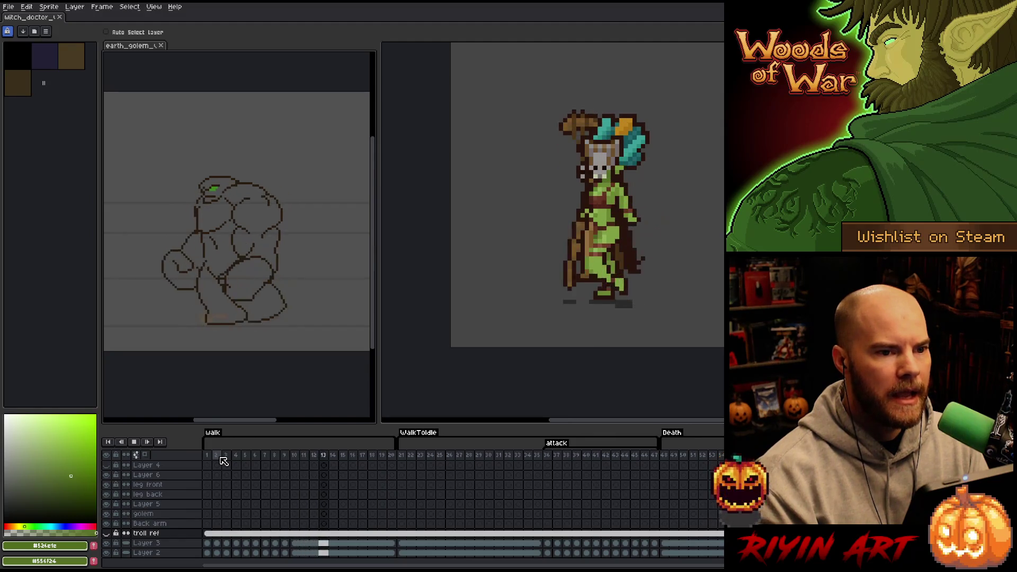
pyautogui.press('Return')
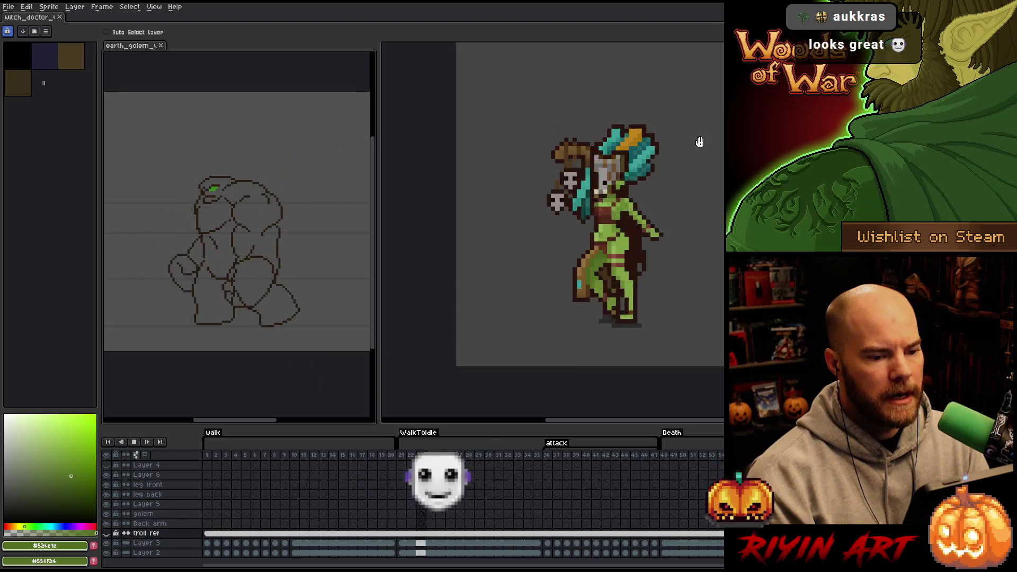
# - Reposition both canvases and widen the golem sketch panel beside the witch doctor preview
pyautogui.click(668, 225)
pyautogui.scroll(-1, 649, 223)
pyautogui.moveTo(673, 261)
pyautogui.mouseDown()
pyautogui.moveTo(646, 268)
pyautogui.moveTo(655, 263)
pyautogui.mouseUp()
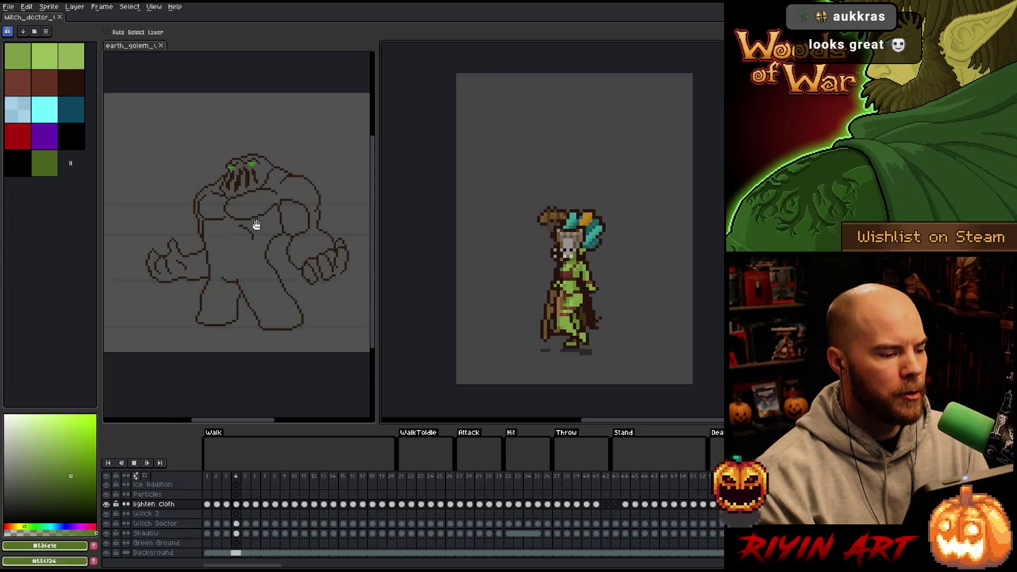
pyautogui.moveTo(254, 225)
pyautogui.mouseDown()
pyautogui.moveTo(238, 266)
pyautogui.moveTo(250, 266)
pyautogui.mouseUp()
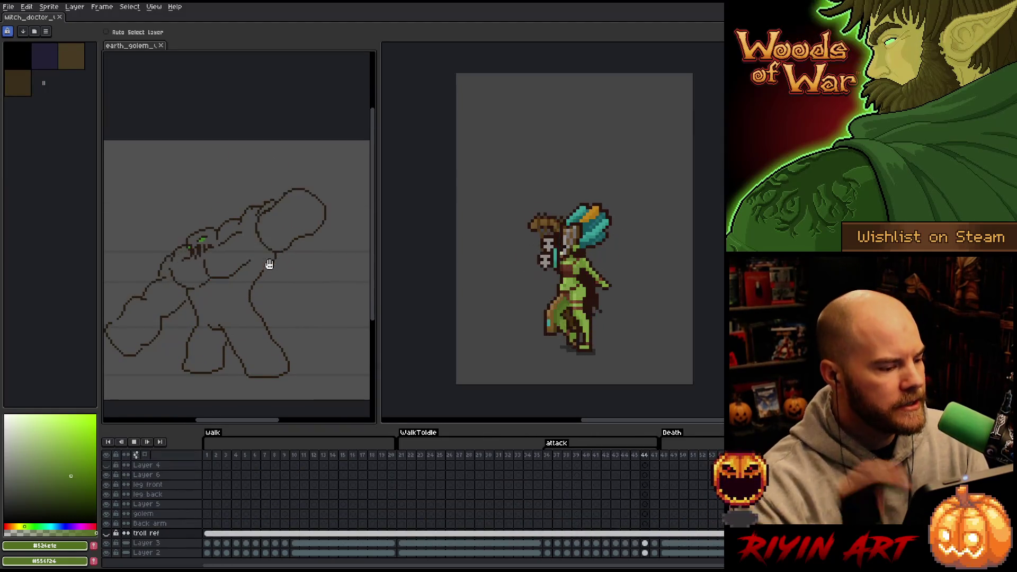
pyautogui.moveTo(377, 223); pyautogui.dragTo(405, 223)
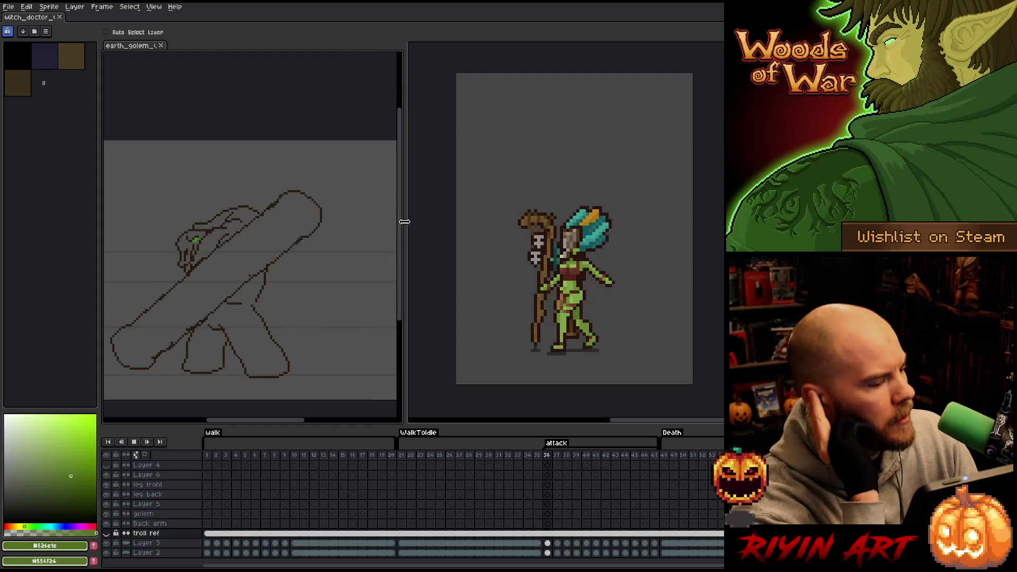
pyautogui.moveTo(230, 243)
pyautogui.mouseDown()
pyautogui.moveTo(273, 230)
pyautogui.moveTo(272, 214)
pyautogui.mouseUp()
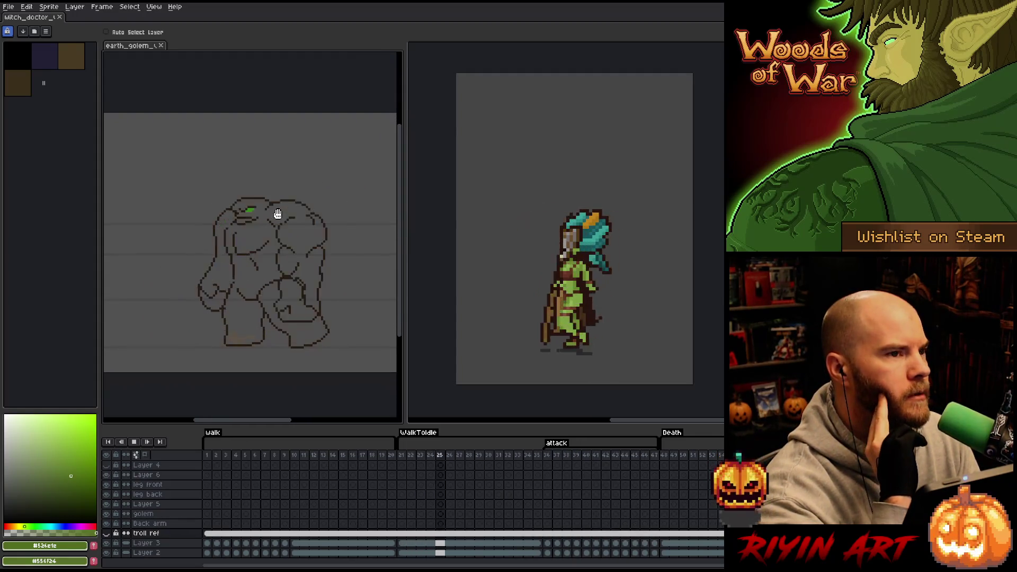